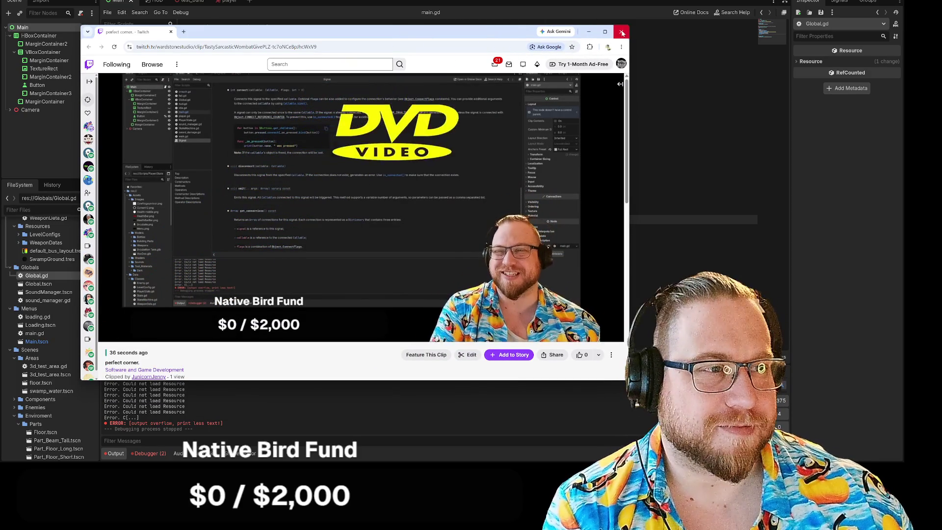
Step: Minimize the Twitch clip window to reveal Godot's main.gd script editor
left_click(588, 31)
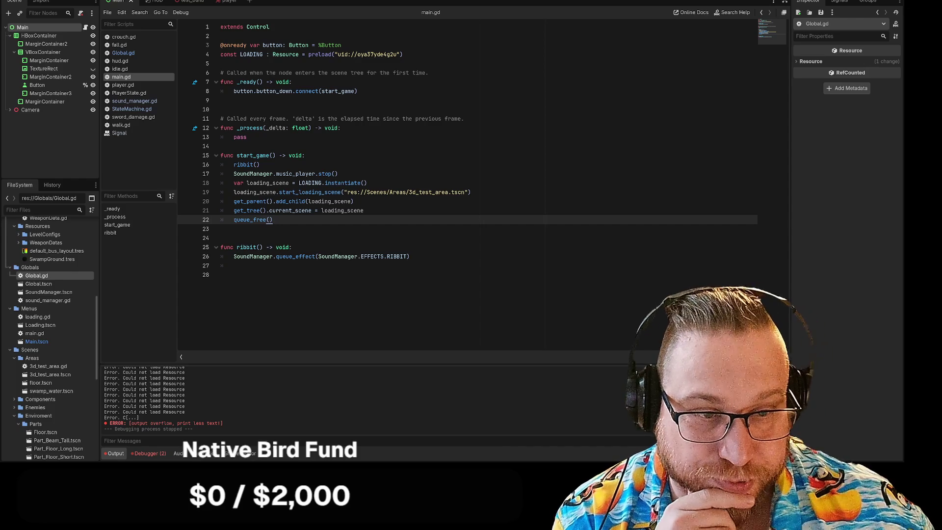
Step: Jump from the instantiate call in main.gd to PackedScene's method descriptions
left_click(255, 192)
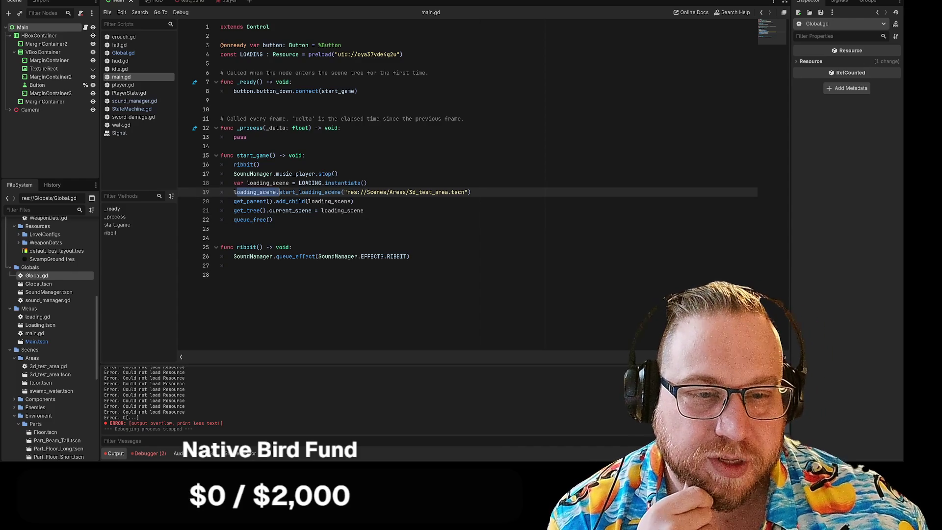
left_click_drag(282, 192, 346, 201)
left_click(221, 146)
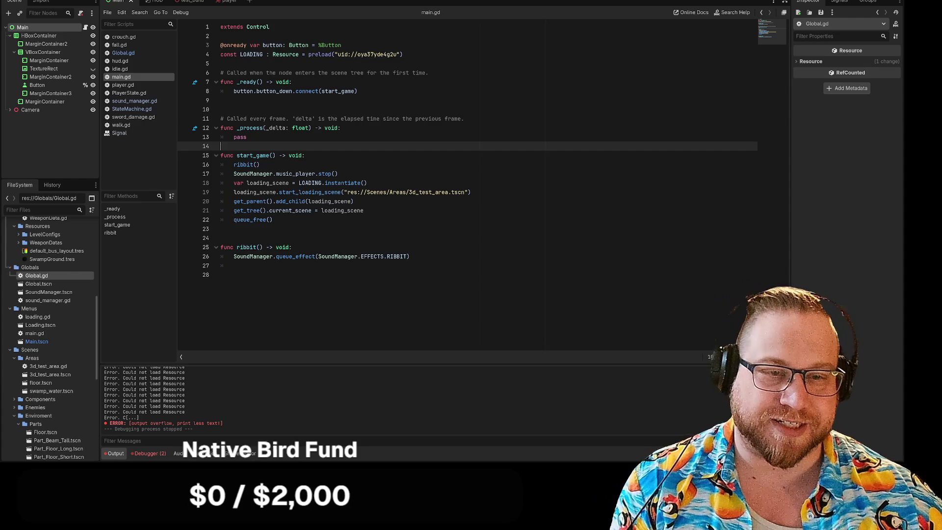
left_click(343, 183, "ctrl")
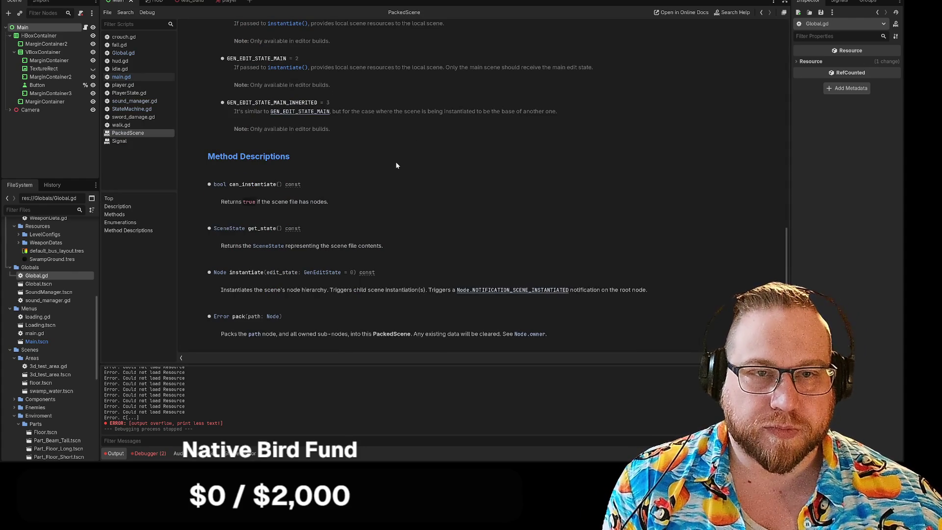
Step: Scroll through the PackedScene help page, then return to the main.gd script
scroll(251, 74, "up", 2)
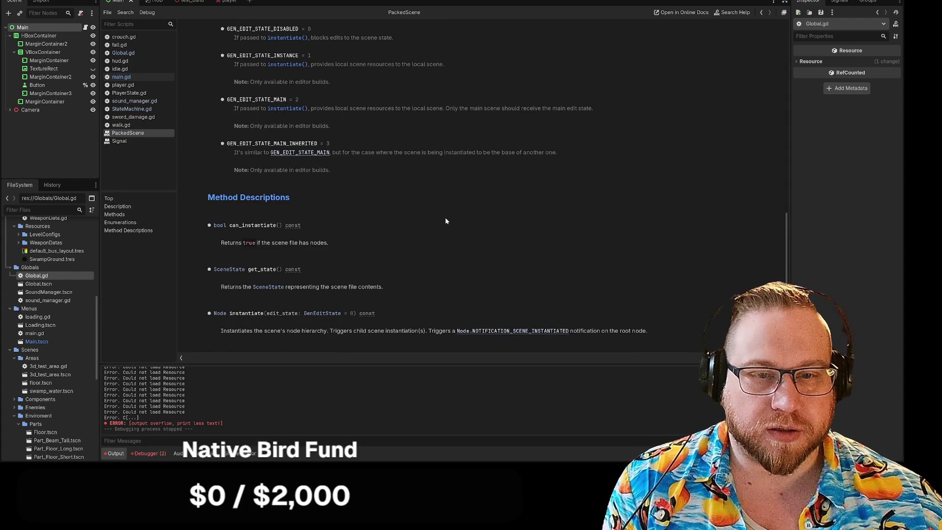
scroll(446, 216, "up", 4)
scroll(441, 218, "down", 2)
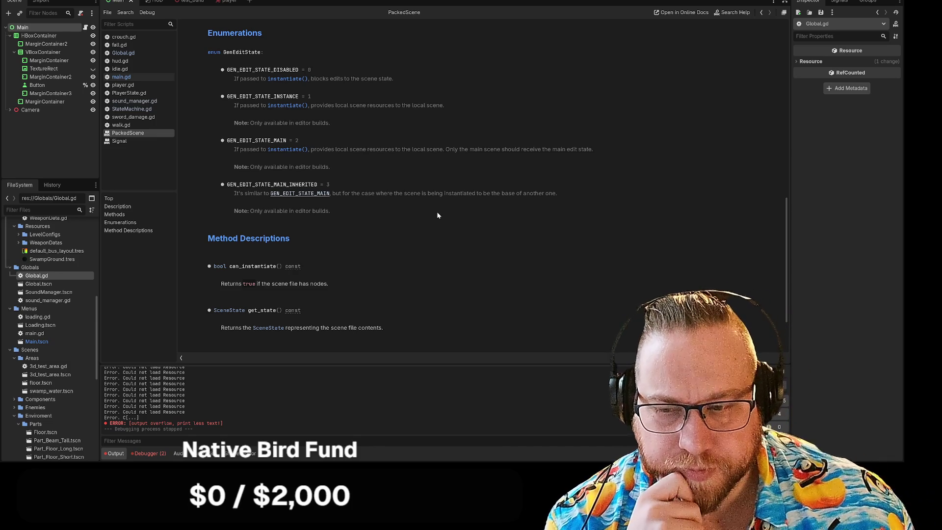
left_click(122, 77)
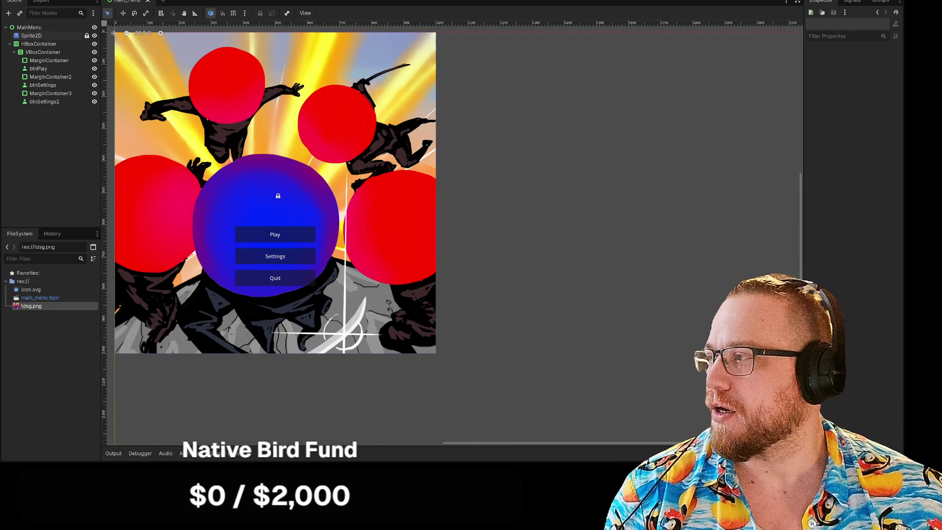
Step: Rename the btnSettings2 node to btnQuit
left_click(283, 252)
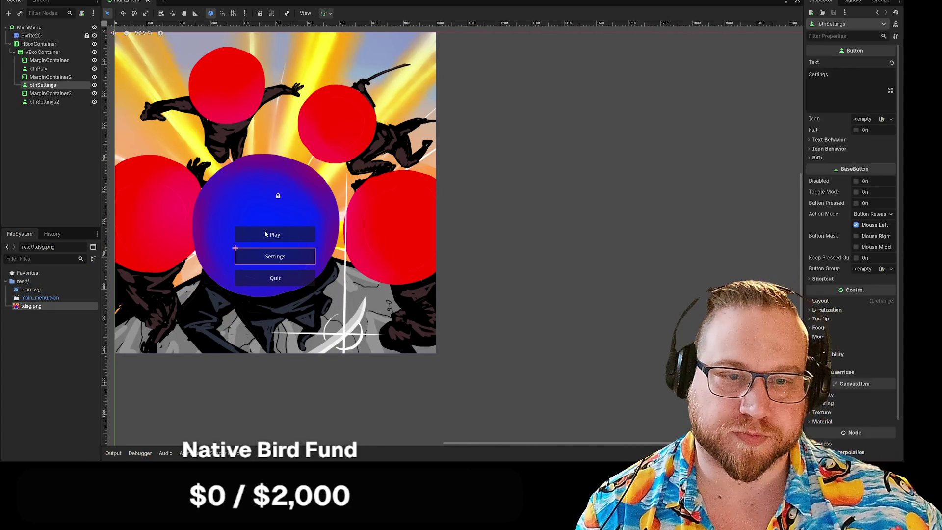
left_click(178, 217)
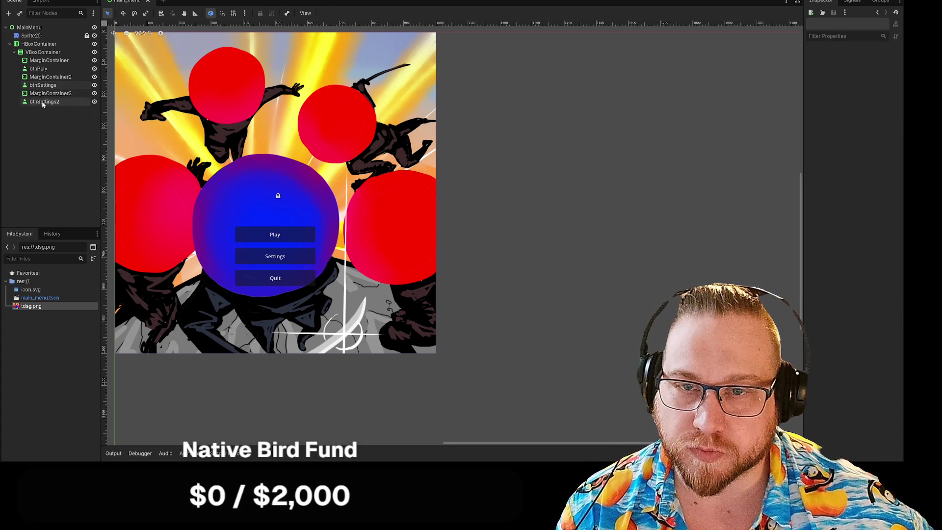
right_click(47, 105)
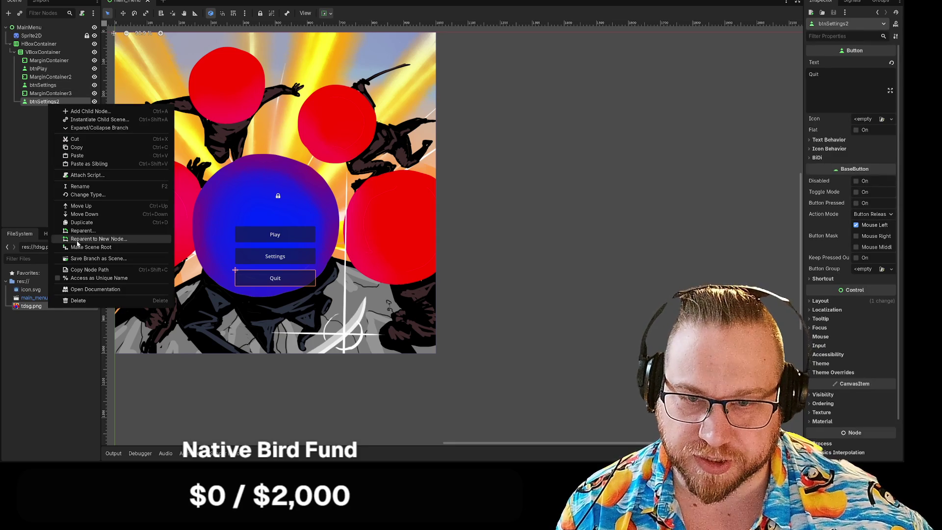
left_click(80, 186)
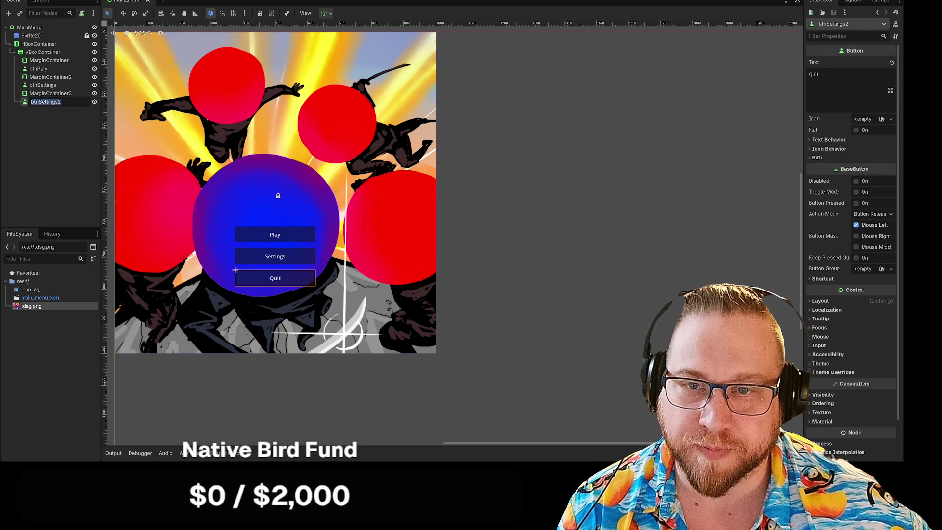
left_click_drag(39, 102, 61, 101)
type("Quit")
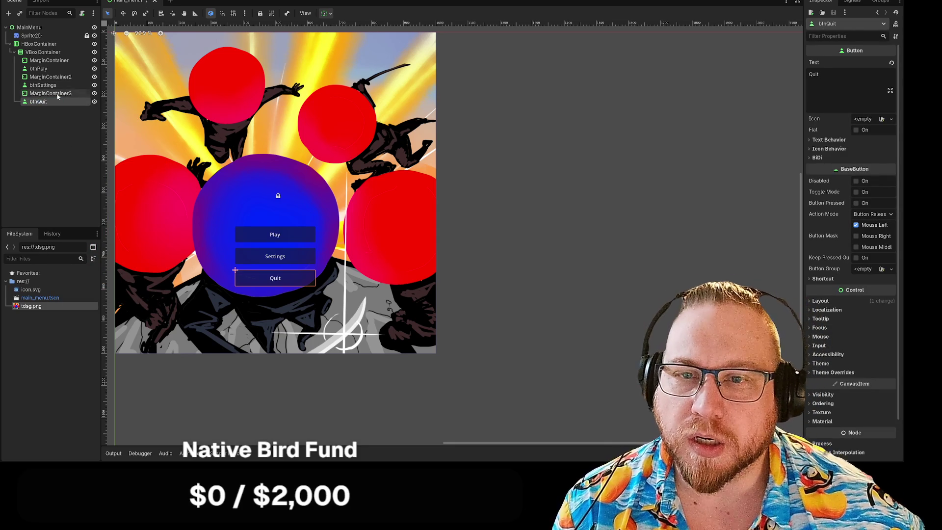
Step: Duplicate the MarginContainer3 spacer and btnQuit, moving the copies under VBoxContainer
left_click(40, 94)
left_click(40, 102, "ctrl")
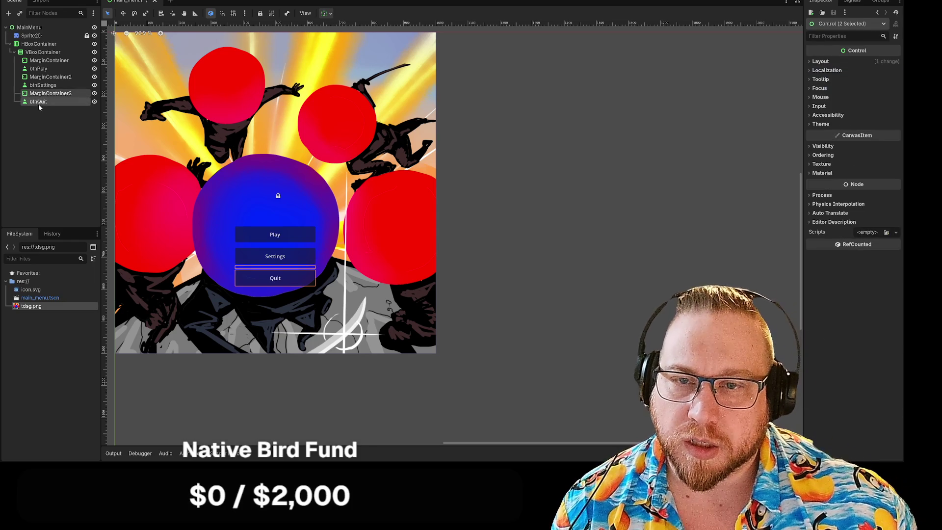
key("ctrl+c")
key("ctrl+v")
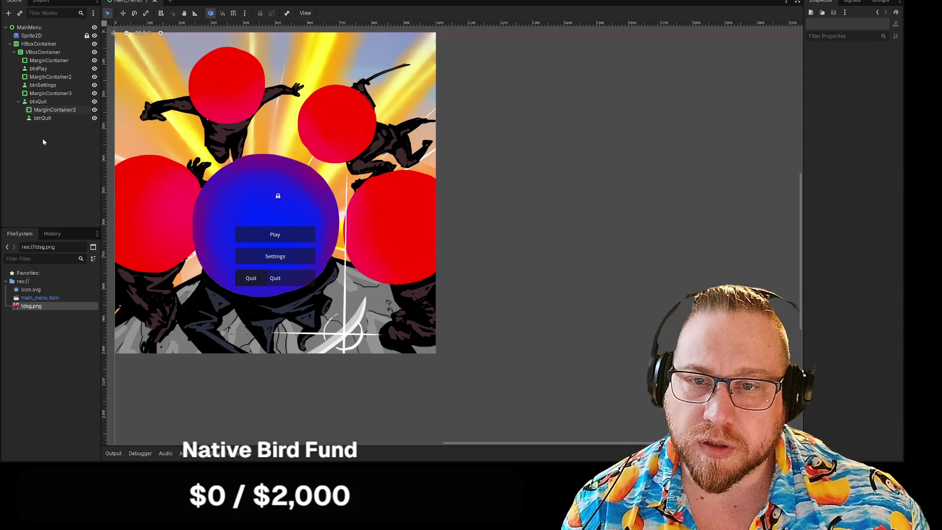
mouse_move(37, 112)
left_mouse_down()
mouse_move(40, 68)
mouse_move(41, 110)
mouse_move(56, 65)
mouse_move(53, 51)
mouse_move(40, 52)
left_mouse_up()
Step: Rename btnQuit2 to btnLeaderboard and move it above the Quit button
right_click(44, 119)
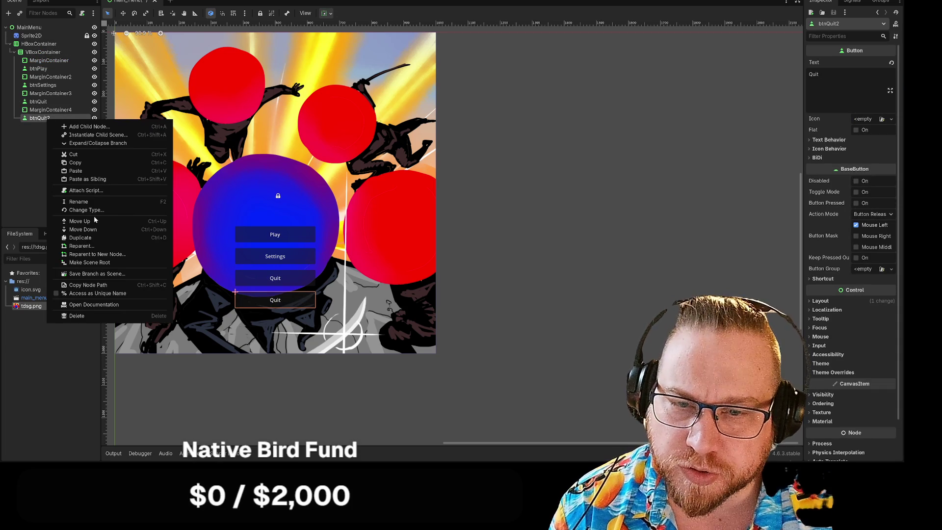
left_click(40, 122)
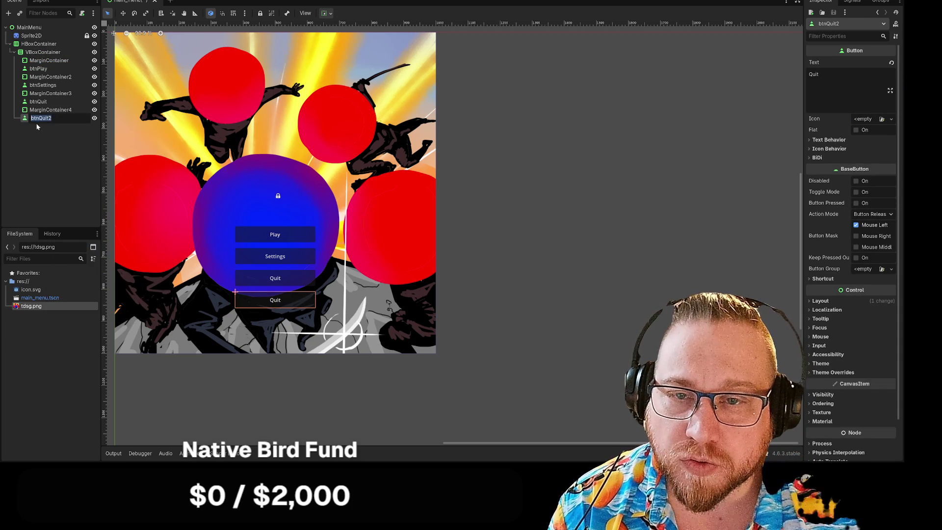
double_click(40, 120)
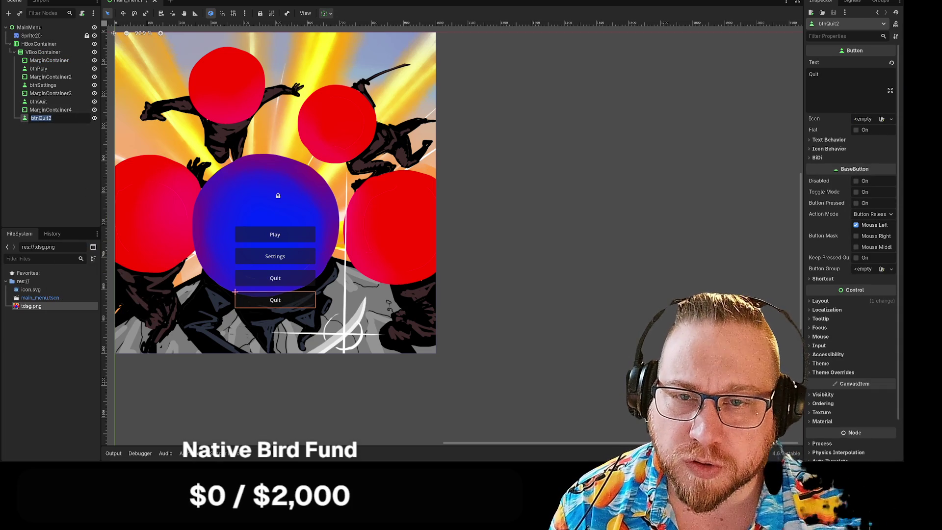
key("BackSpace")
key("BackSpace")
key("BackSpace")
type("L")
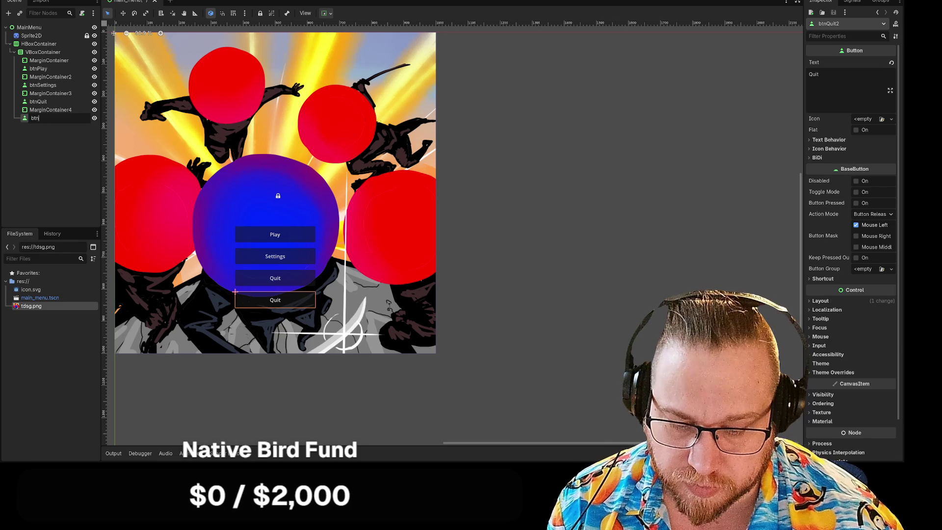
type("eaderboard")
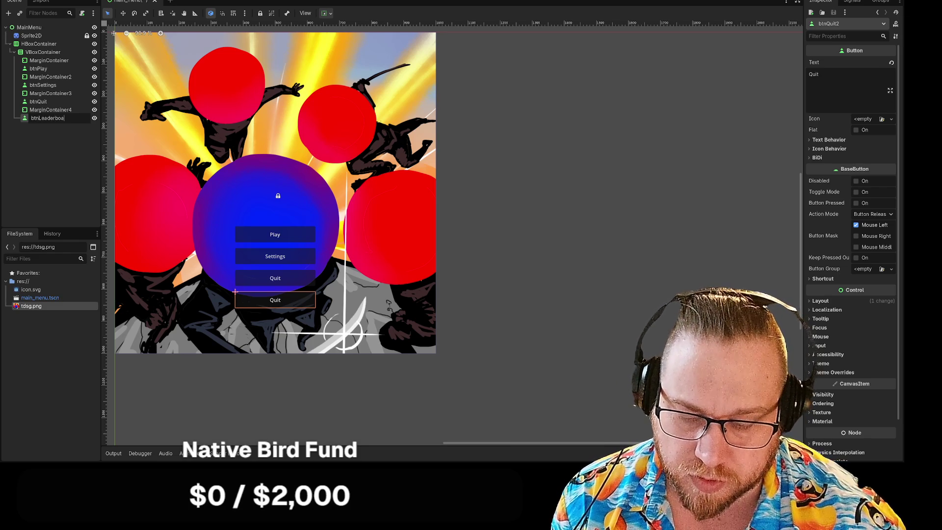
key("Return")
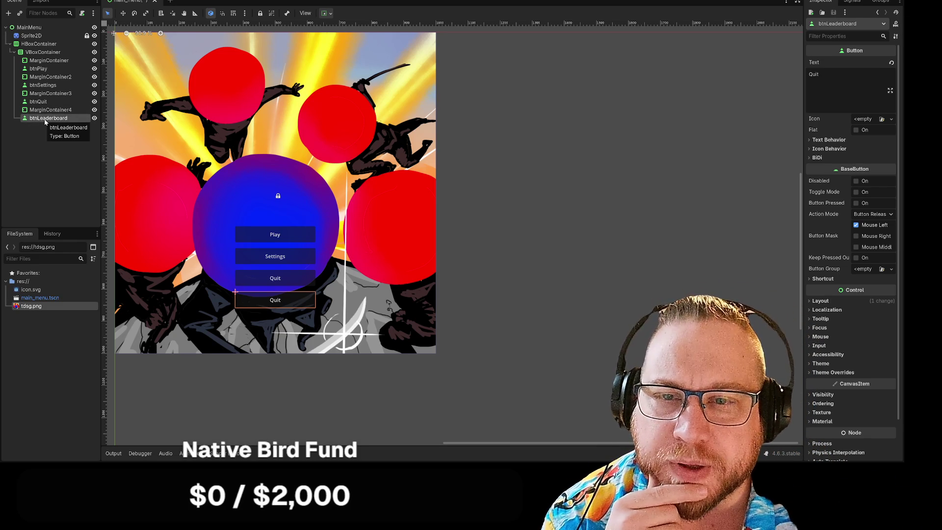
left_click_drag(45, 121, 43, 91)
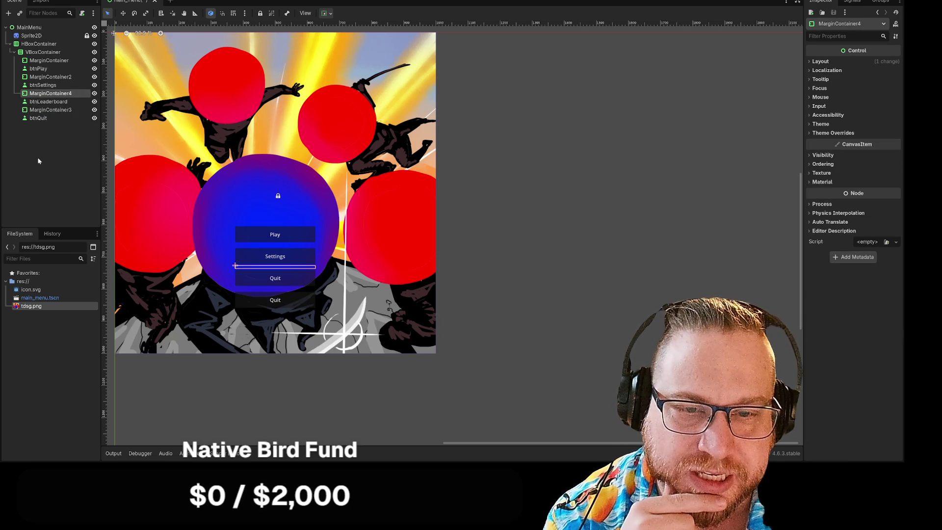
Step: Change btnLeaderboard's Text property from Quit to 'Leaderboard'
left_click(48, 102)
left_click_drag(829, 74, 769, 74)
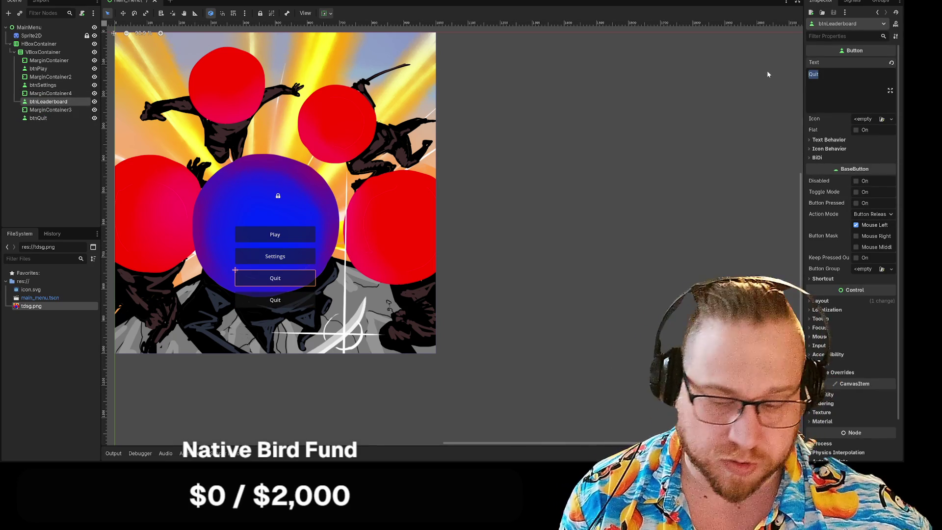
type("Leader")
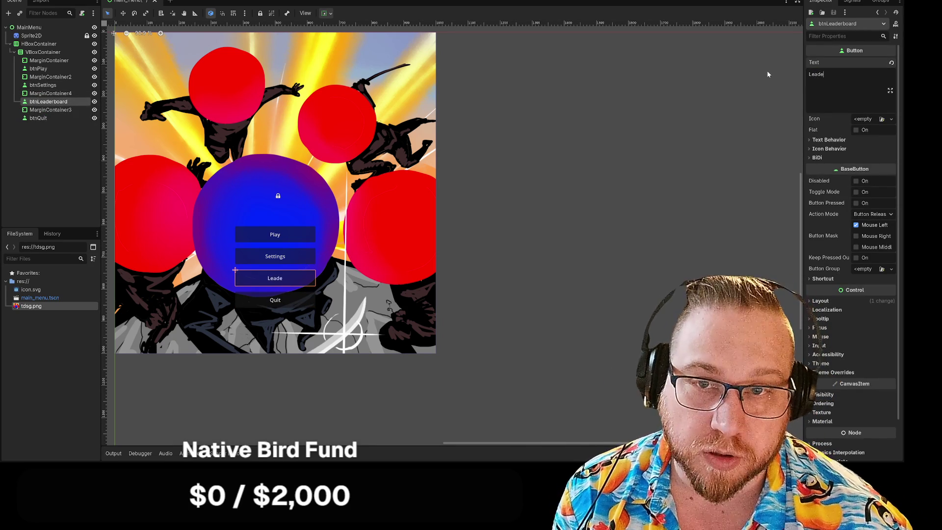
type("board")
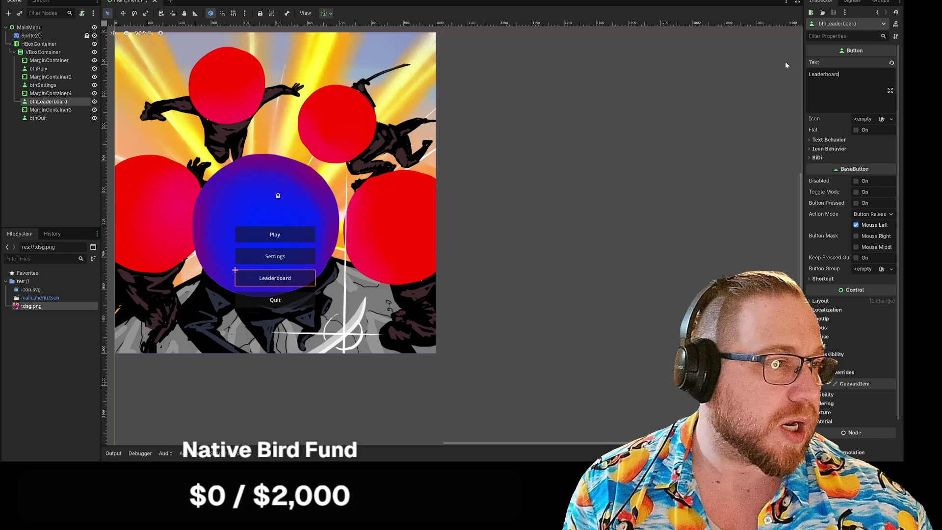
left_click(695, 176)
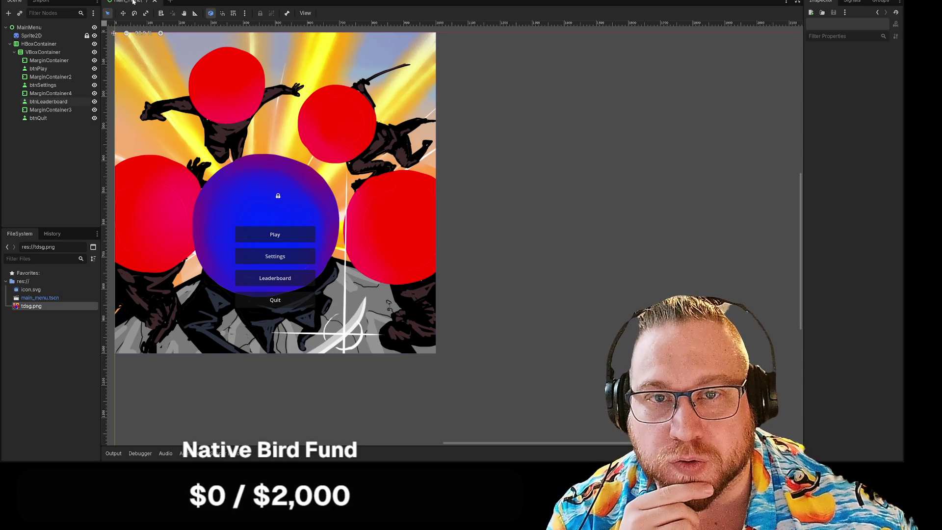
Step: Save main_menu.tscn and shift the canvas view slightly
left_click(147, 12)
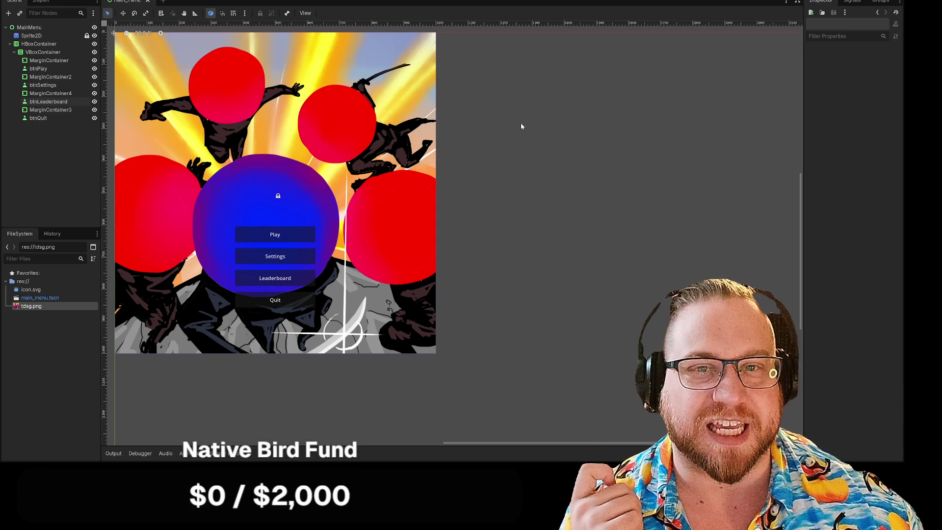
left_click_drag(487, 187, 535, 198)
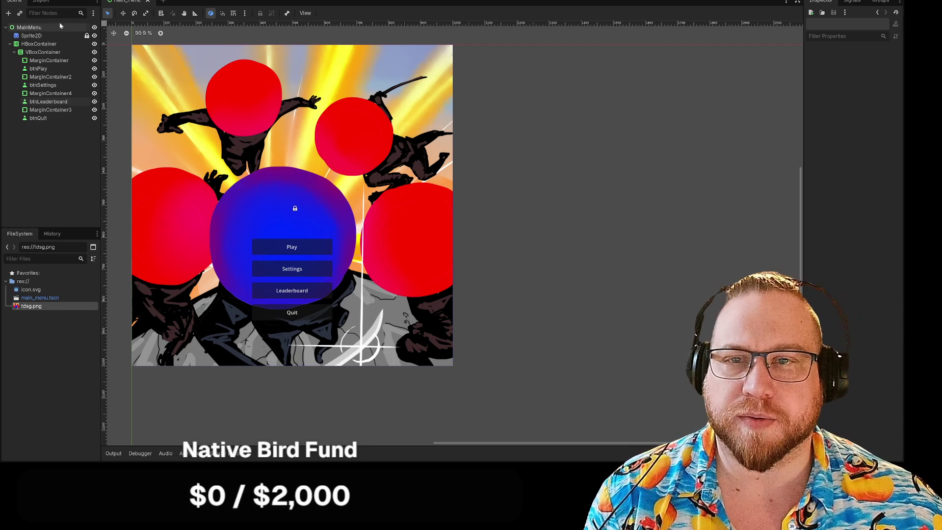
right_click(42, 28)
Step: Set btnPlay and btnSettings to Access as Unique Name
left_click(19, 185)
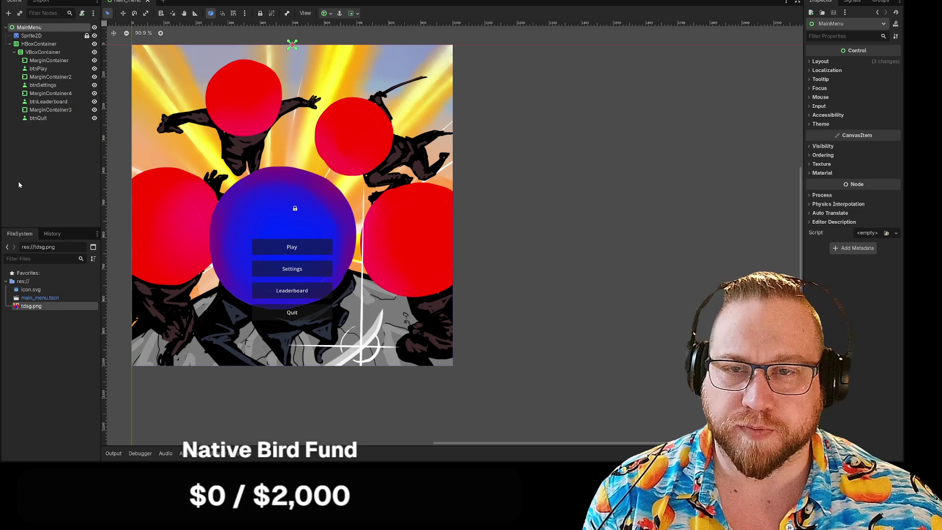
right_click(48, 72)
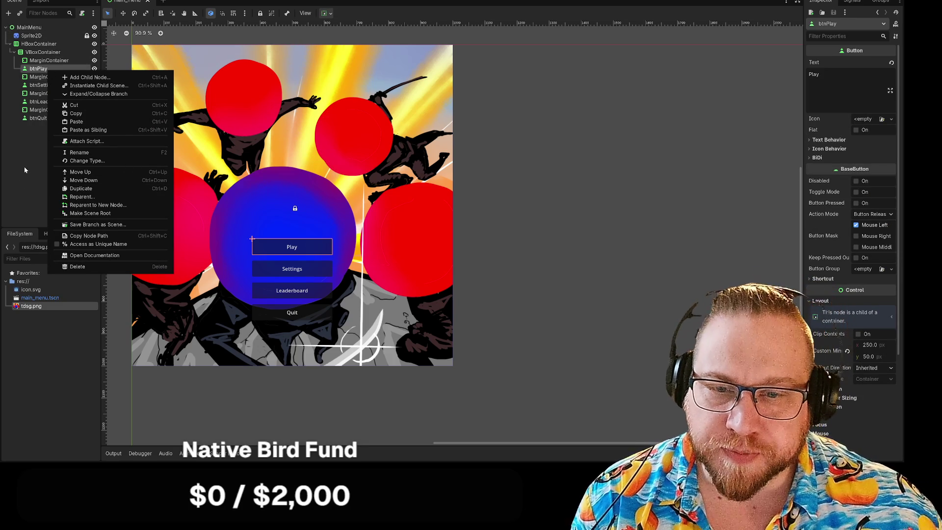
left_click(73, 244)
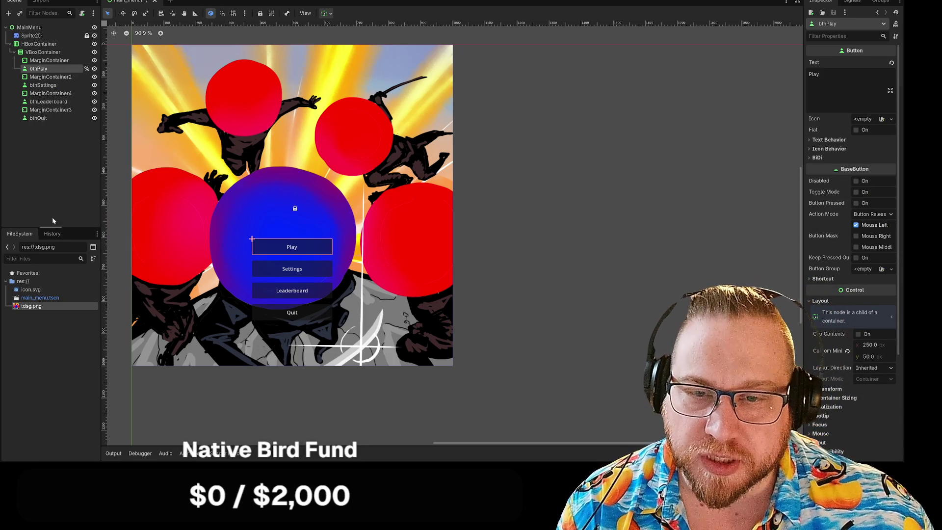
left_click(51, 86)
right_click(51, 86)
left_click(61, 260)
Step: Set btnLeaderboard and btnQuit to Access as Unique Name, then select MainMenu
left_click(50, 101)
right_click(51, 102)
left_click(62, 276)
left_click(38, 118)
right_click(39, 119)
left_click(49, 294)
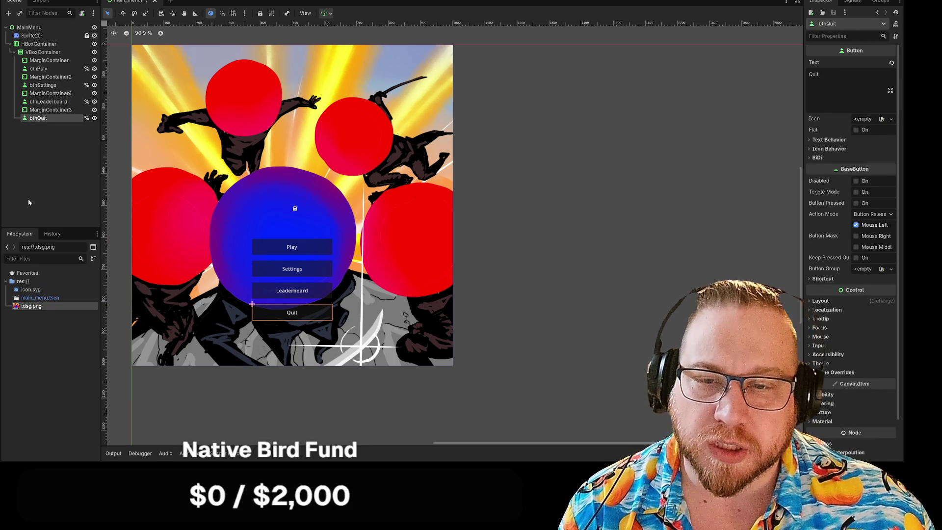
left_click(38, 182)
left_click(28, 28)
right_click(31, 29)
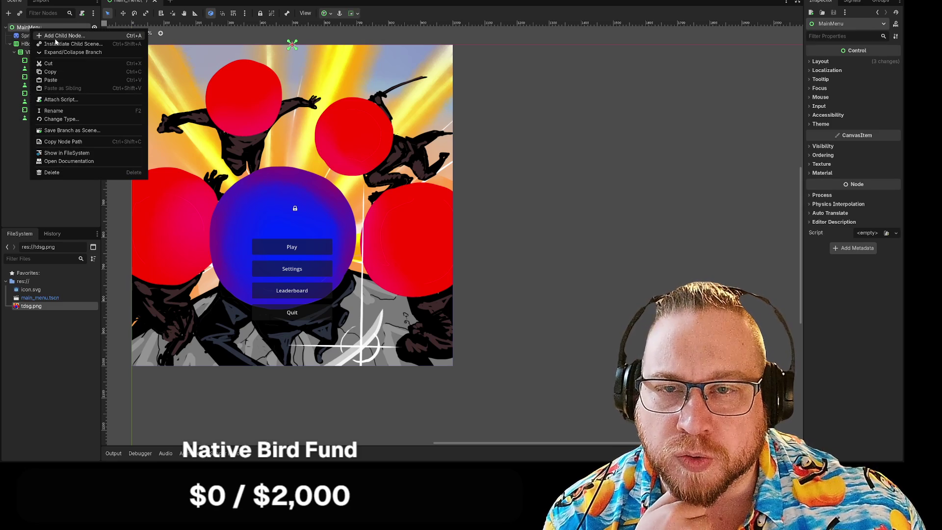
left_click(62, 99)
left_click(418, 281)
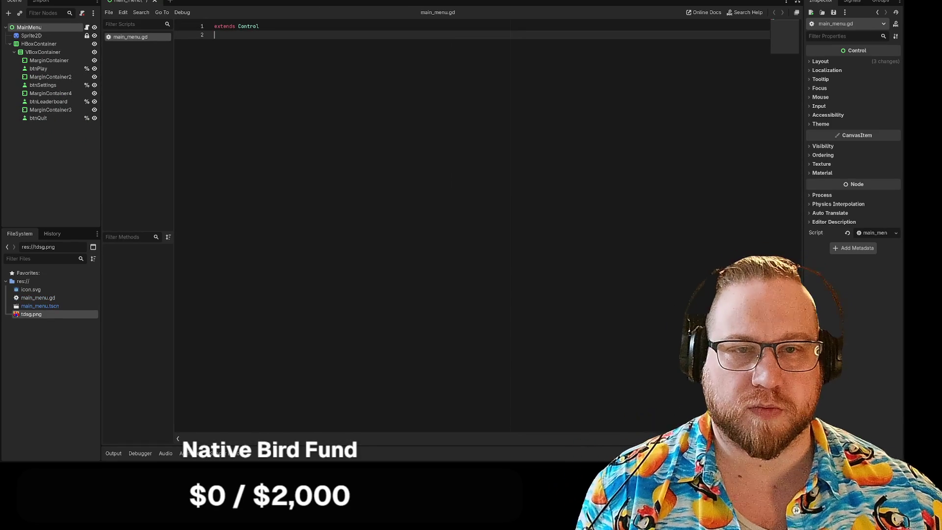
key("Return")
type("@on_")
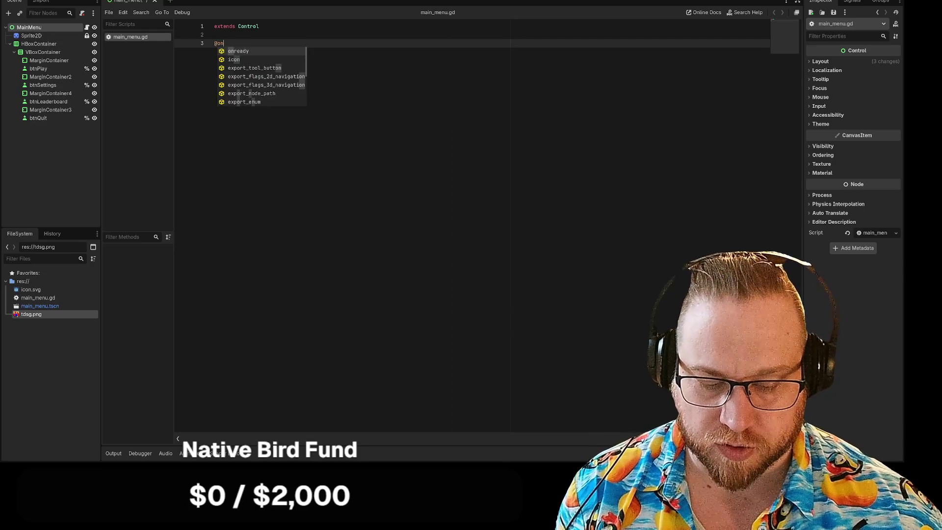
key("BackSpace")
key("Return")
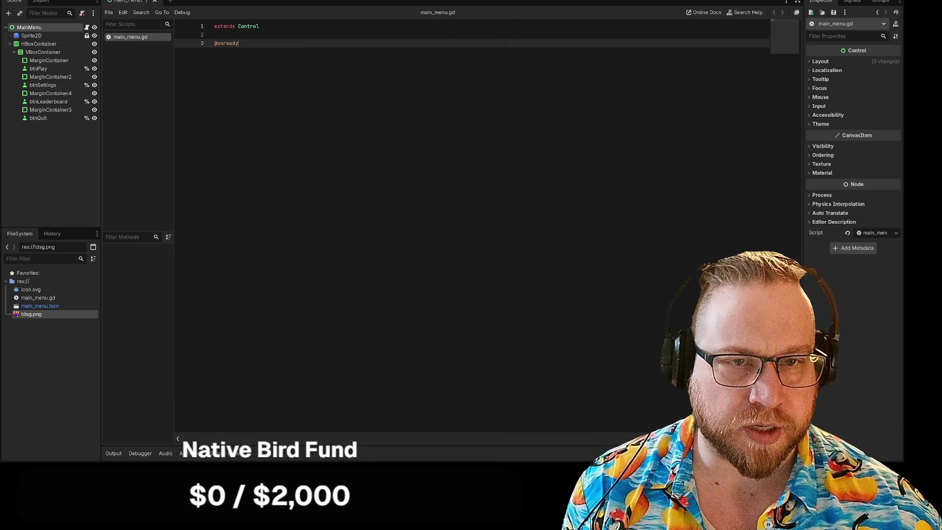
type("bar")
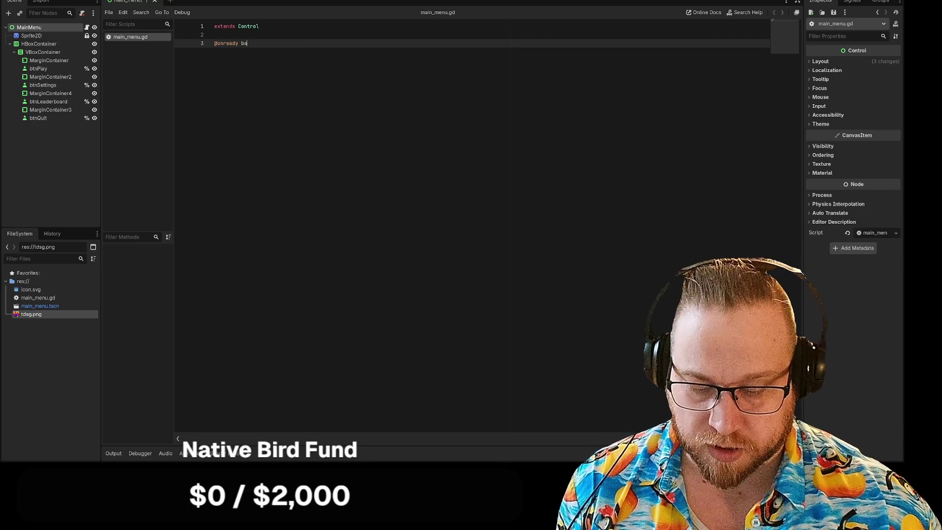
key("BackSpace")
key("BackSpace")
key("BackSpace")
type("vat")
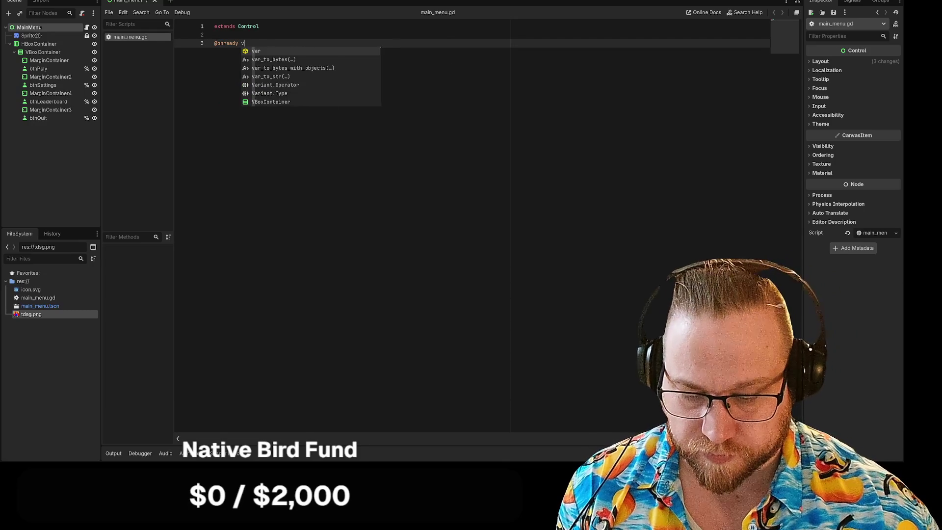
key("BackSpace")
type("r Pl")
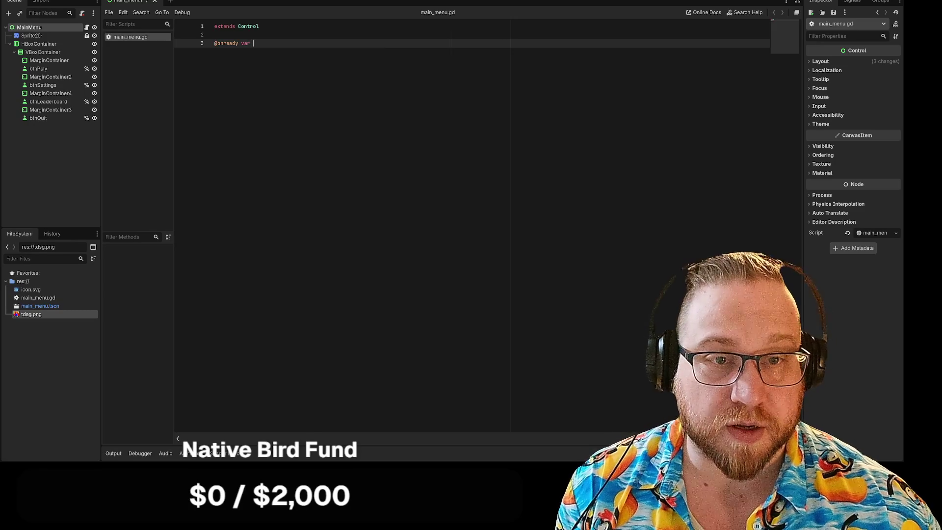
type("ay =")
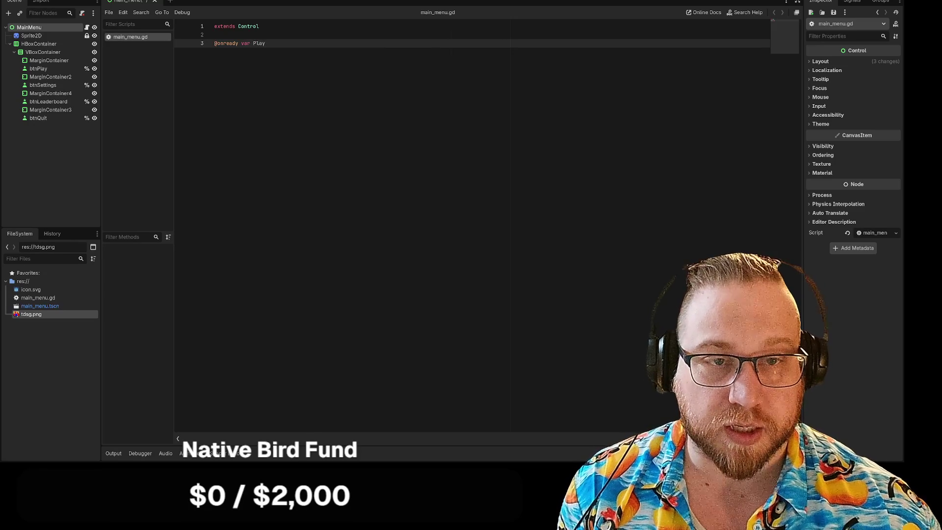
key("BackSpace")
key("BackSpace")
type(": ")
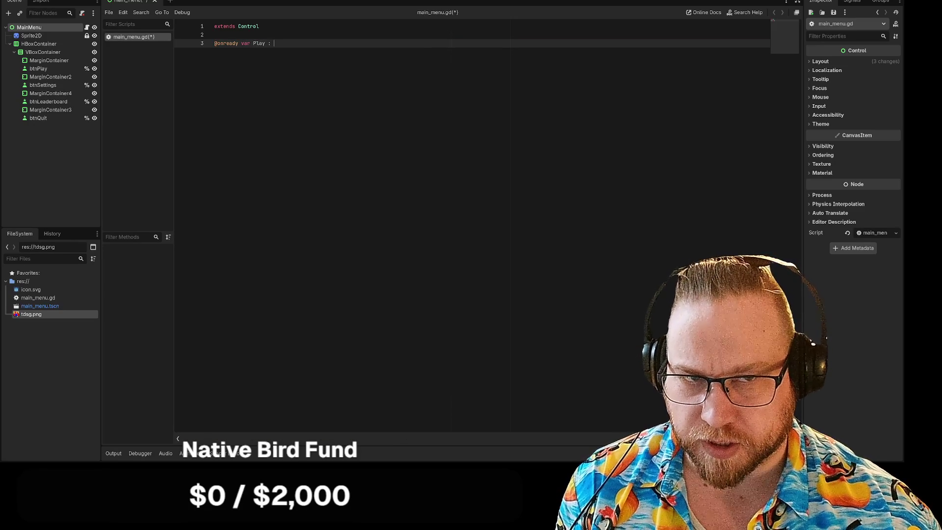
type("Butto")
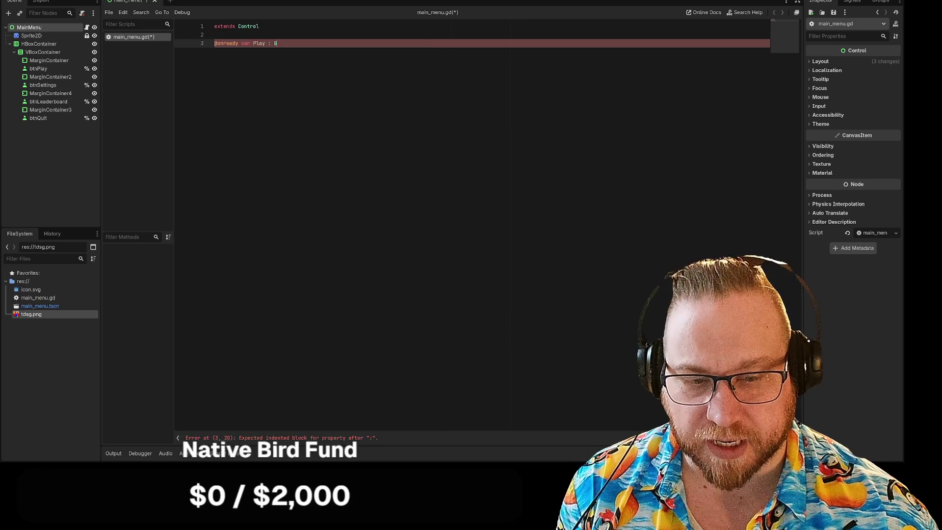
type("n =")
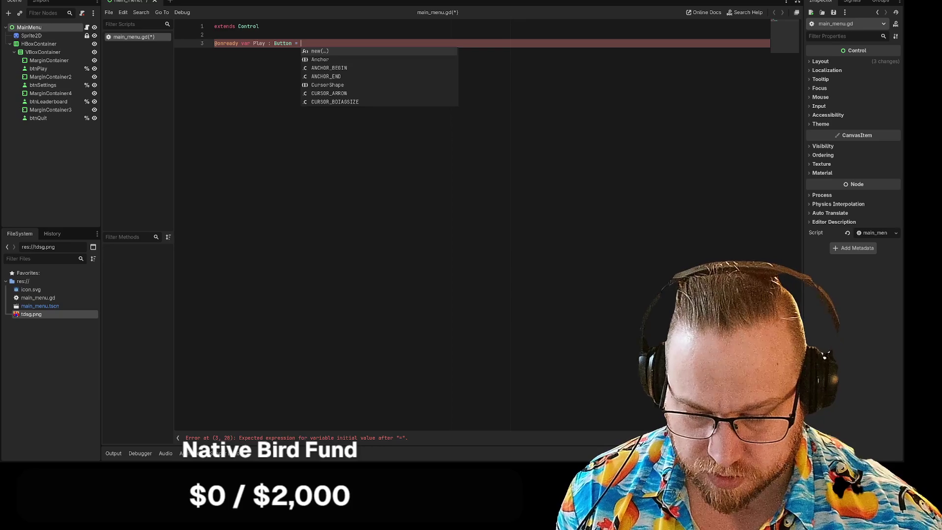
type("%b")
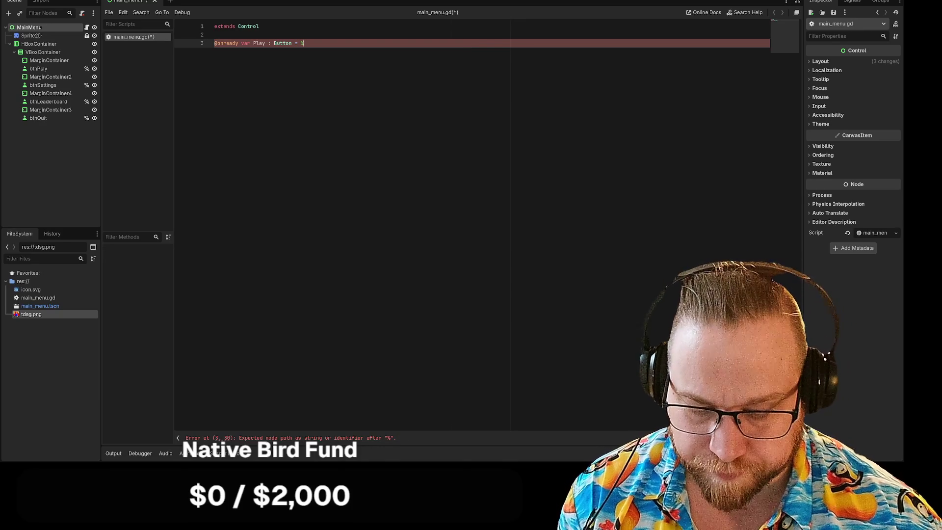
type("tn")
key("Down")
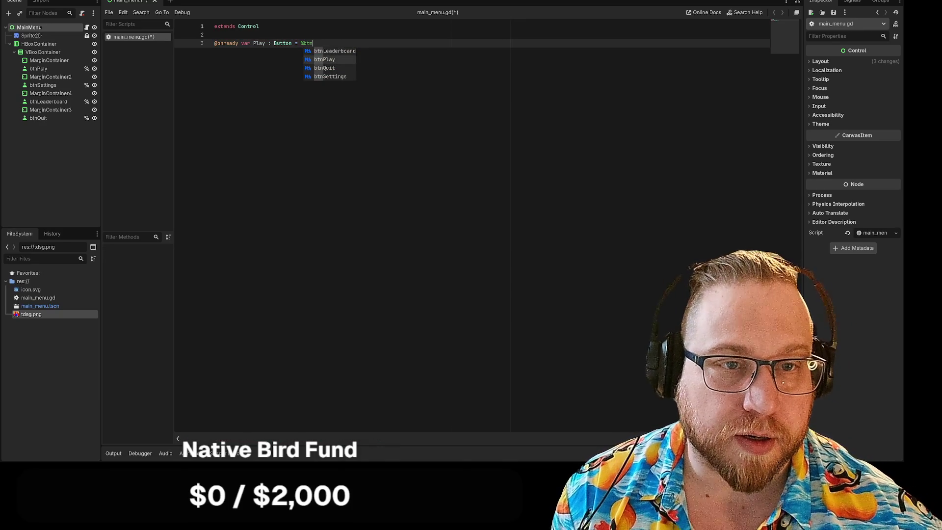
key("Return")
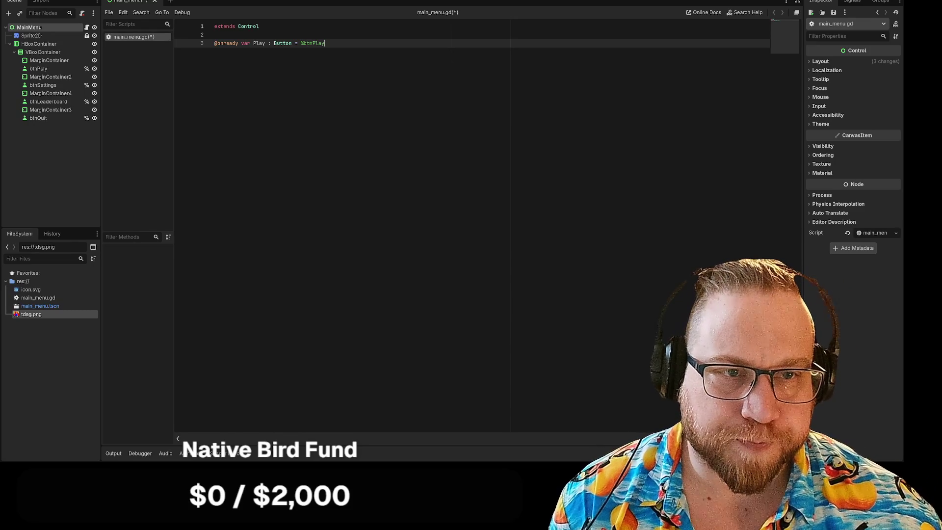
key("shift+Home")
key("ctrl+c")
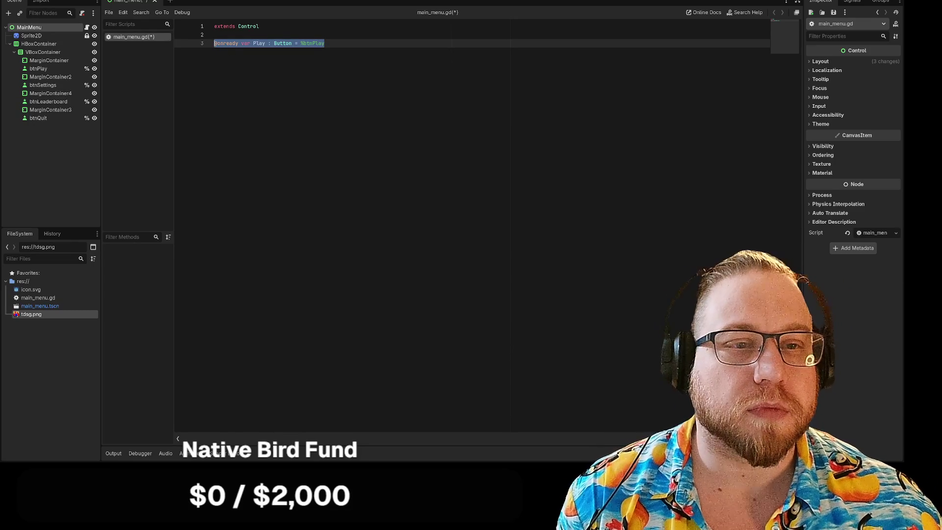
Step: Copy the Play declaration onto lines 4, 5 and 6
key("End")
key("Return")
key("ctrl+v")
key("Return")
key("ctrl+v")
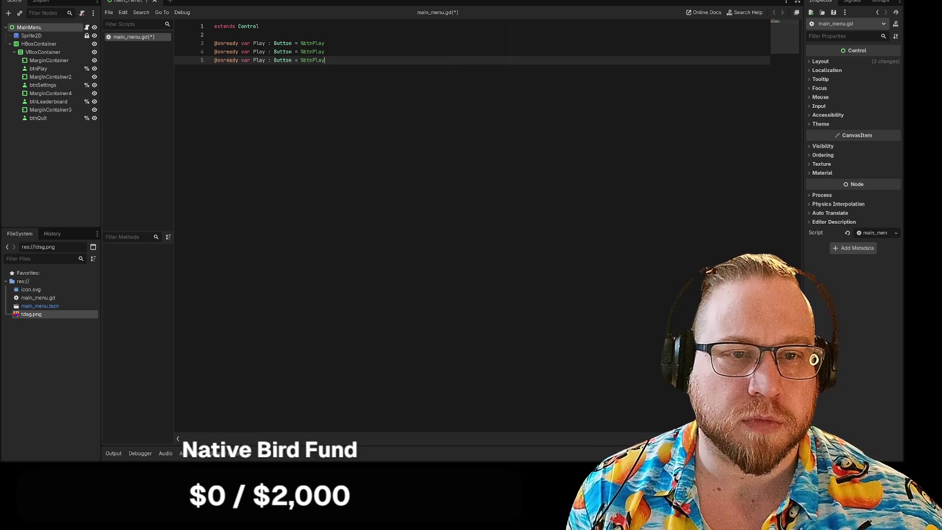
key("Return")
key("ctrl+v")
key("Up")
key("Up")
Step: Rename the copied variables to Settings, Leaderboard and Quit
left_click(283, 52)
left_click(266, 52)
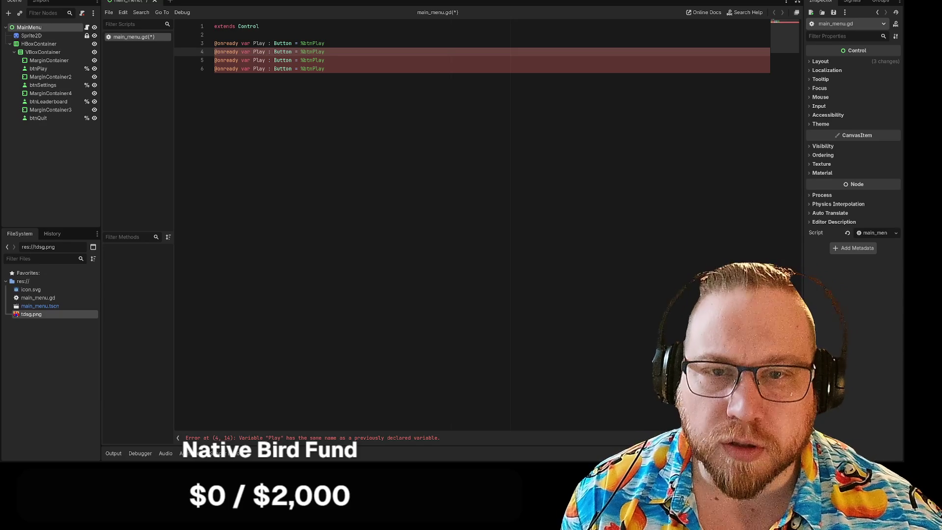
key("BackSpace")
key("BackSpace")
key("BackSpace")
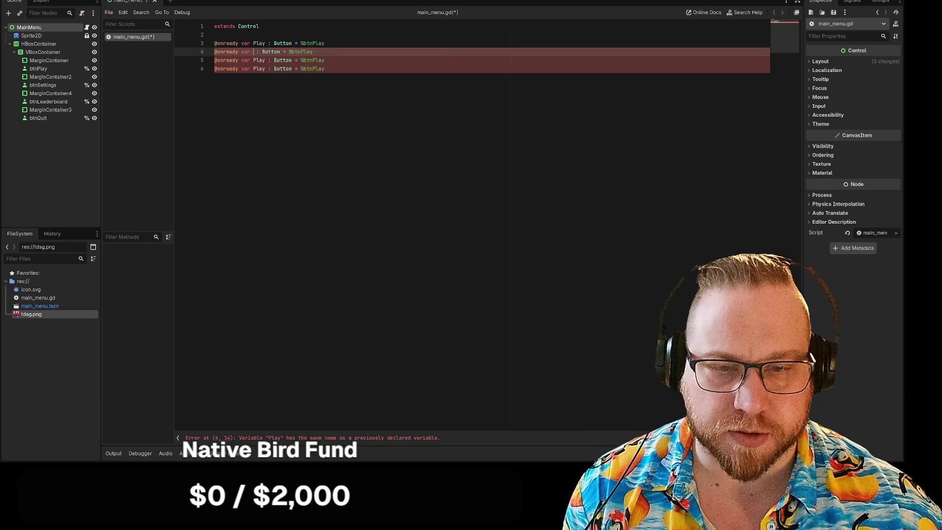
type("Settings")
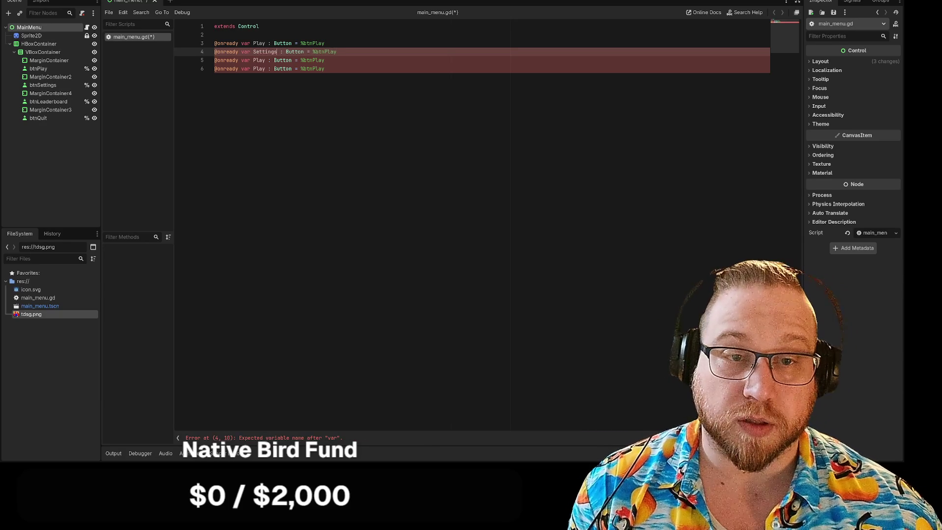
key("Down")
key("BackSpace")
key("BackSpace")
key("BackSpace")
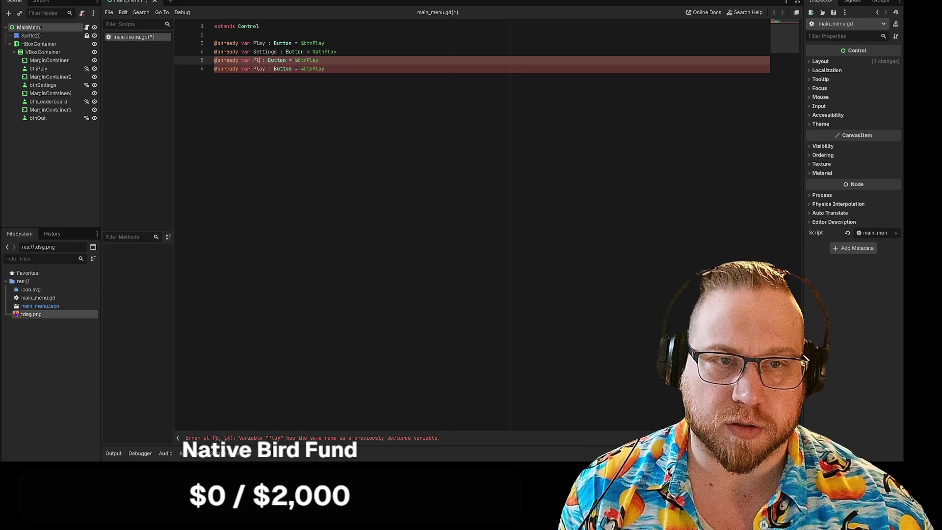
type("Leaderboar")
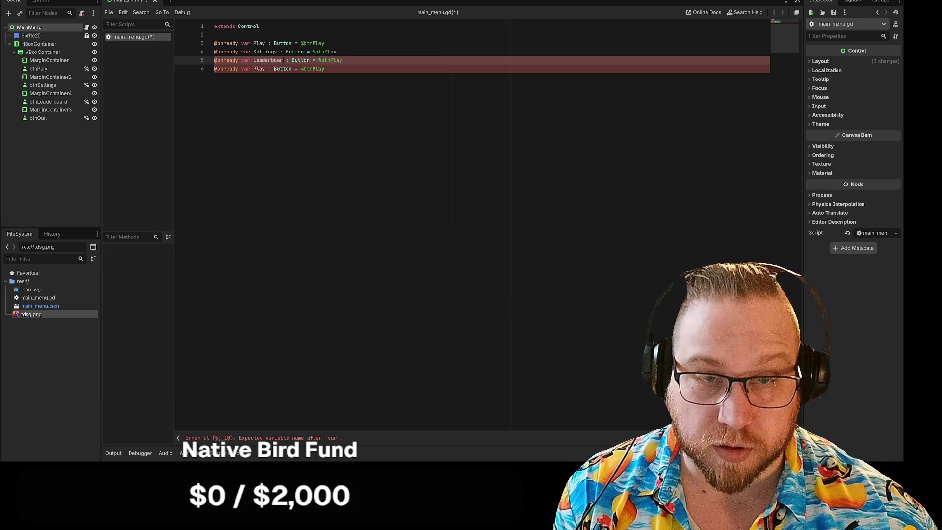
type("d")
left_click(270, 68)
key("BackSpace")
key("BackSpace")
key("BackSpace")
type("Quit")
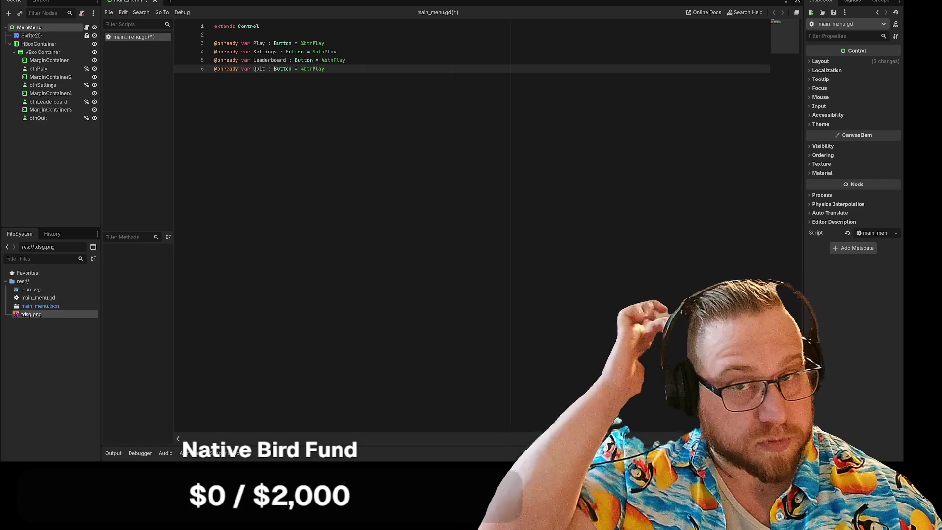
key("Return")
key("Return")
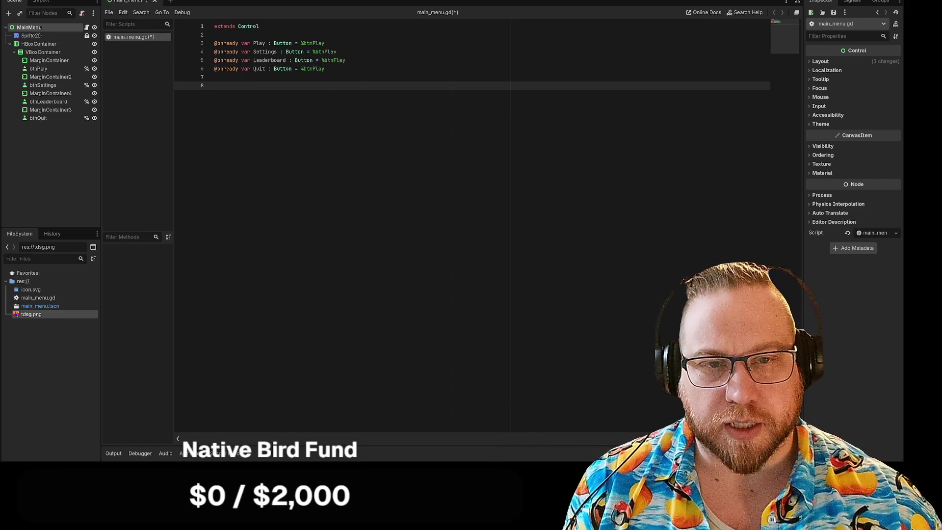
Step: Write 'var play_area : Resource = preload(' on line 8 of main_menu.gd
type("nst")
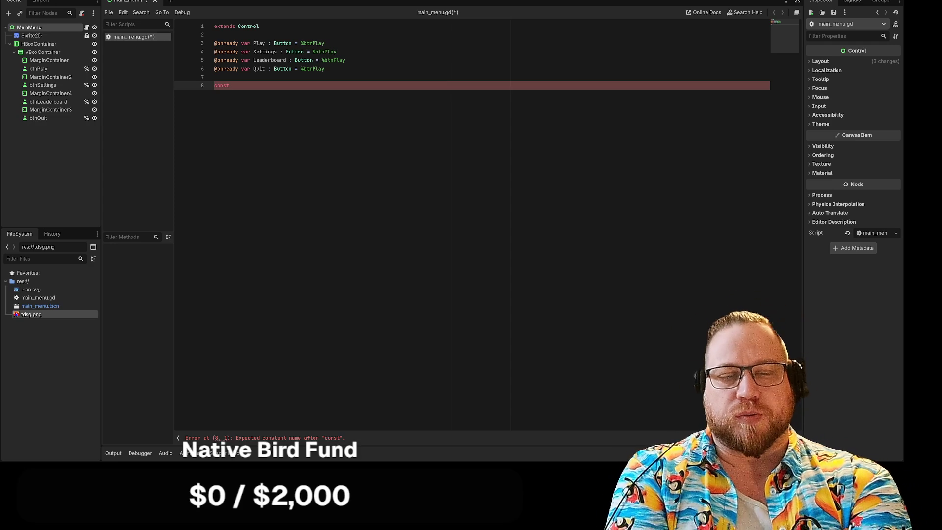
key("BackSpace")
key("BackSpace")
key("BackSpace")
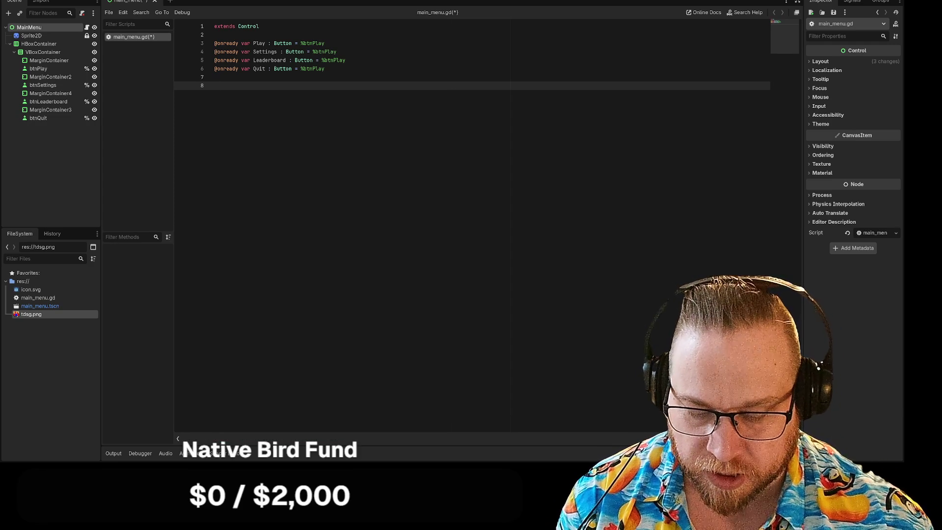
type("var ")
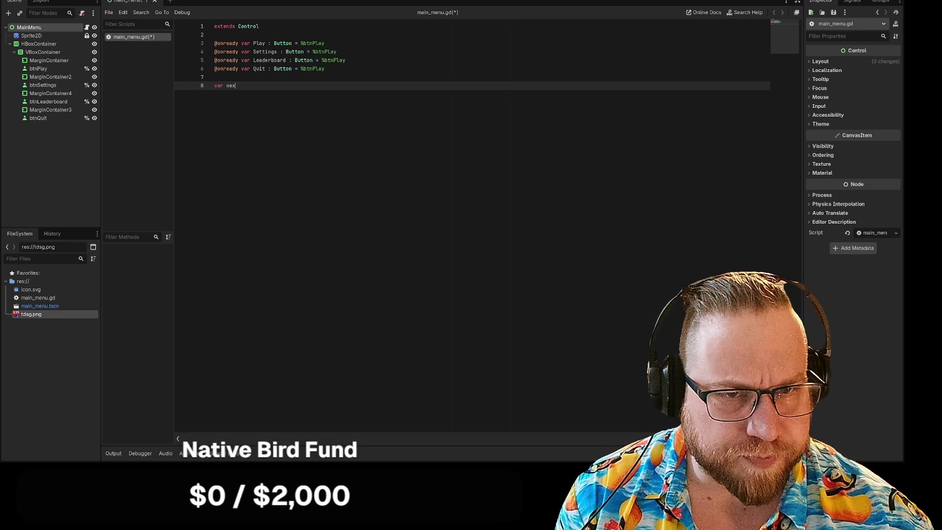
type("play_")
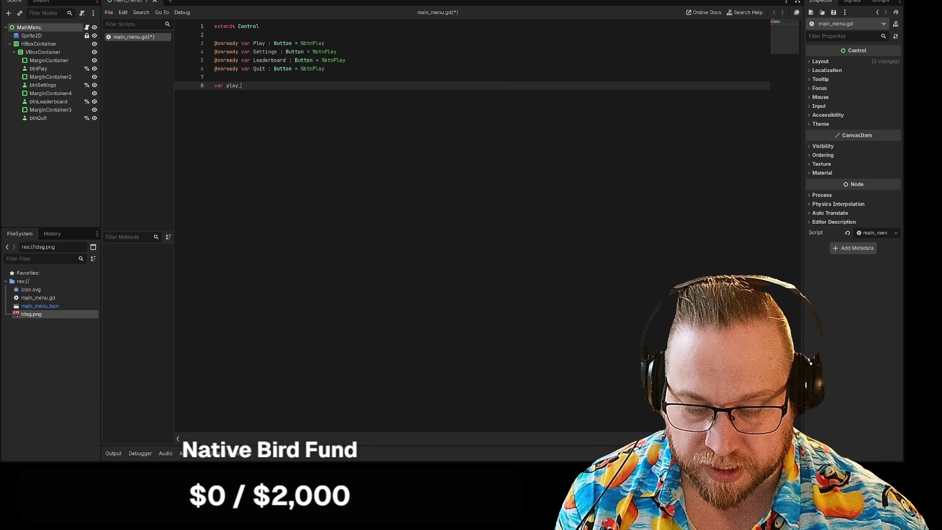
type("area =")
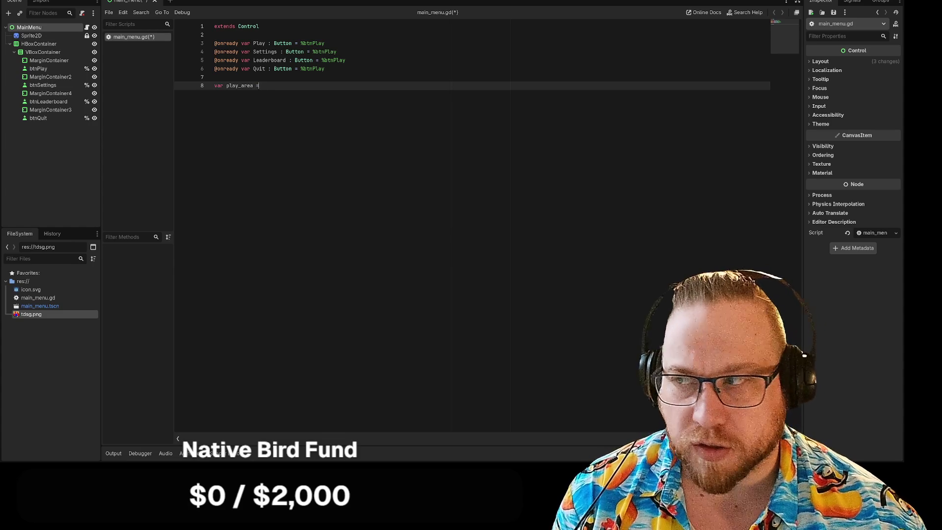
key("BackSpace")
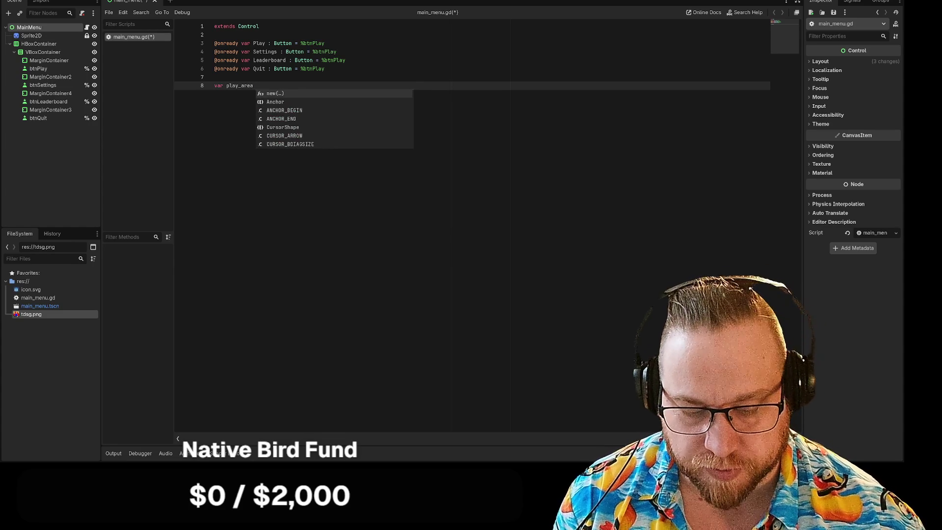
type(":")
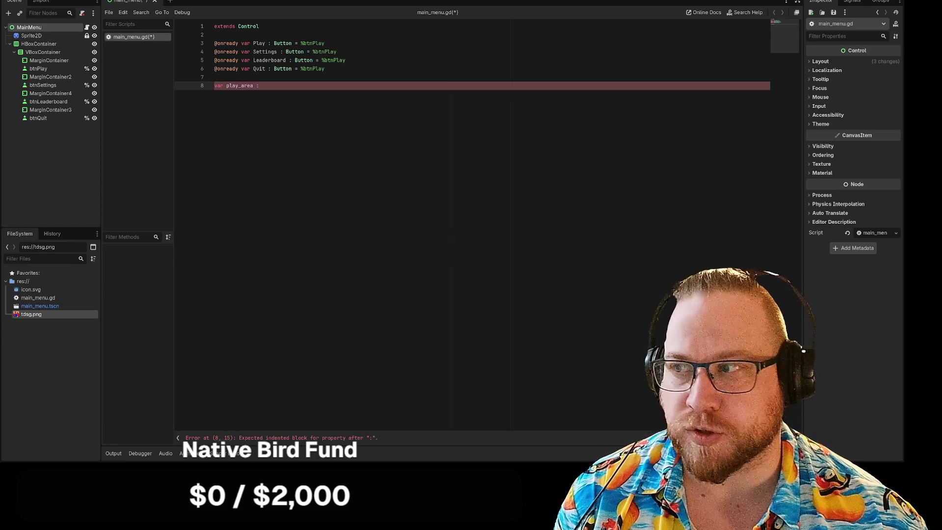
type(" re")
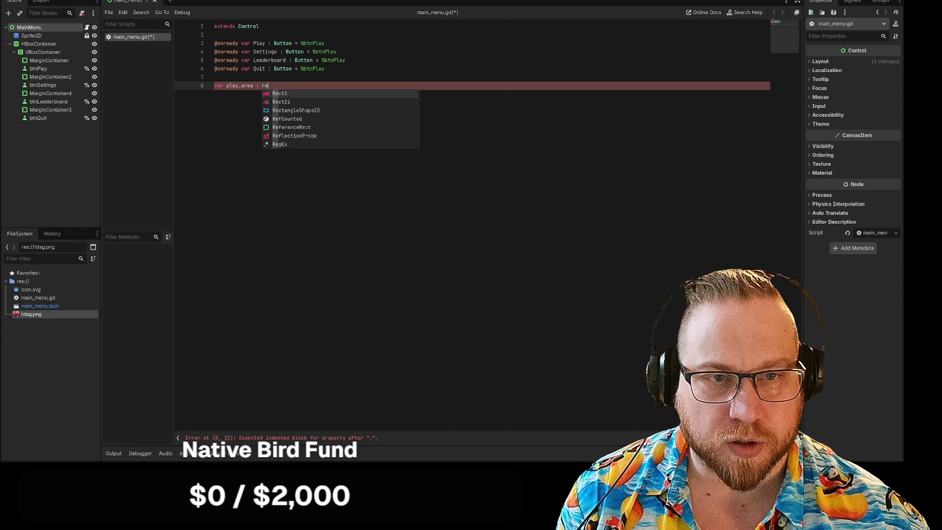
key("BackSpace")
key("BackSpace")
type("Resourc")
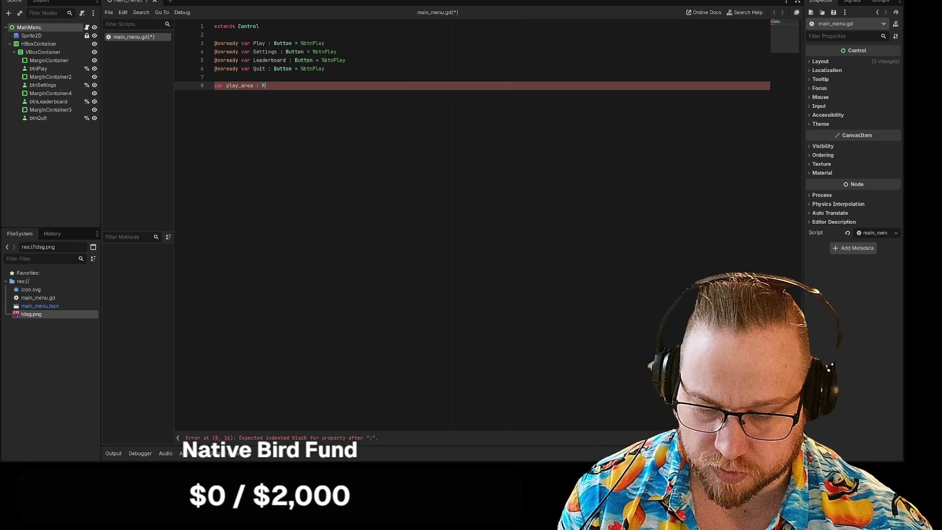
type("e")
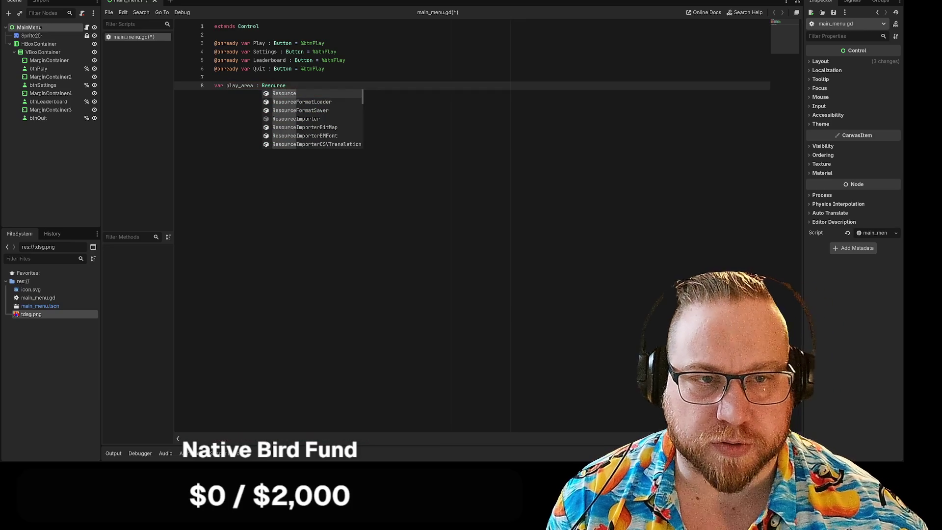
key("Escape")
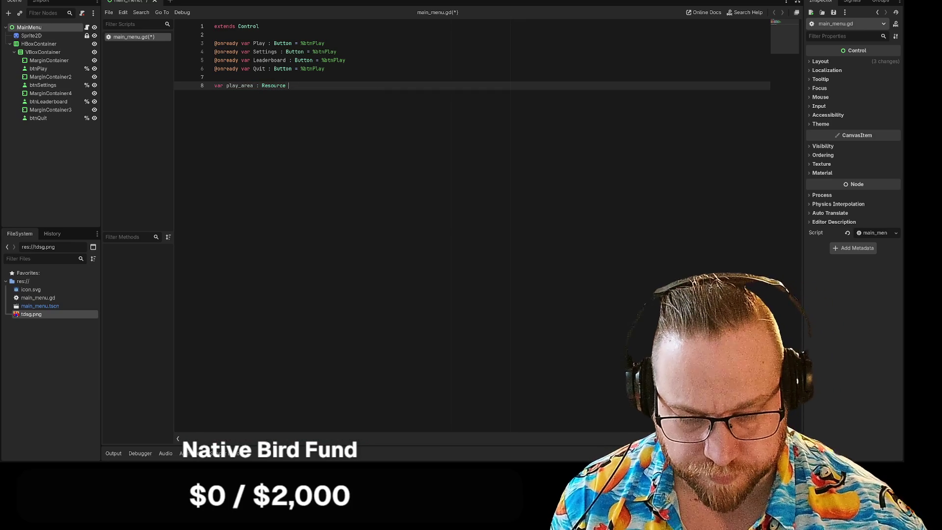
type("preload(")
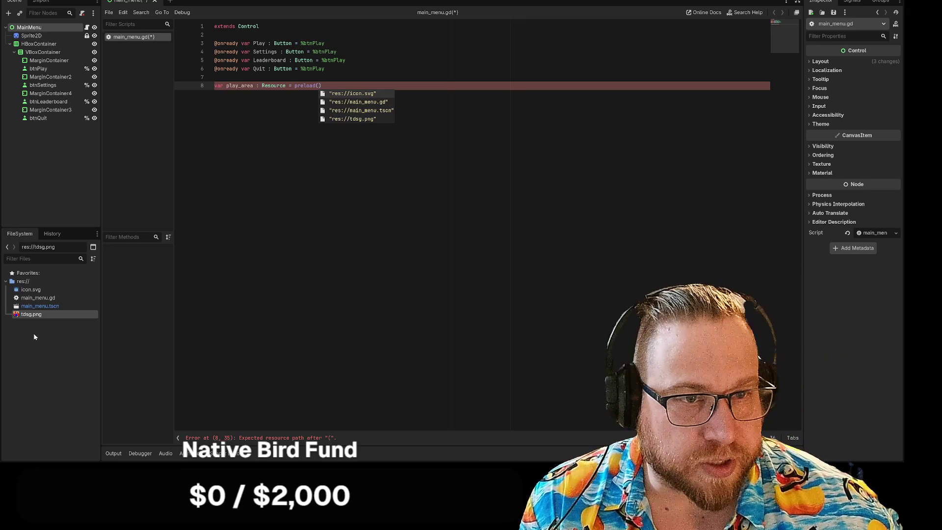
Step: Begin creating a new 2D scene from the FileSystem dock, then cancel the dialog
right_click(34, 337)
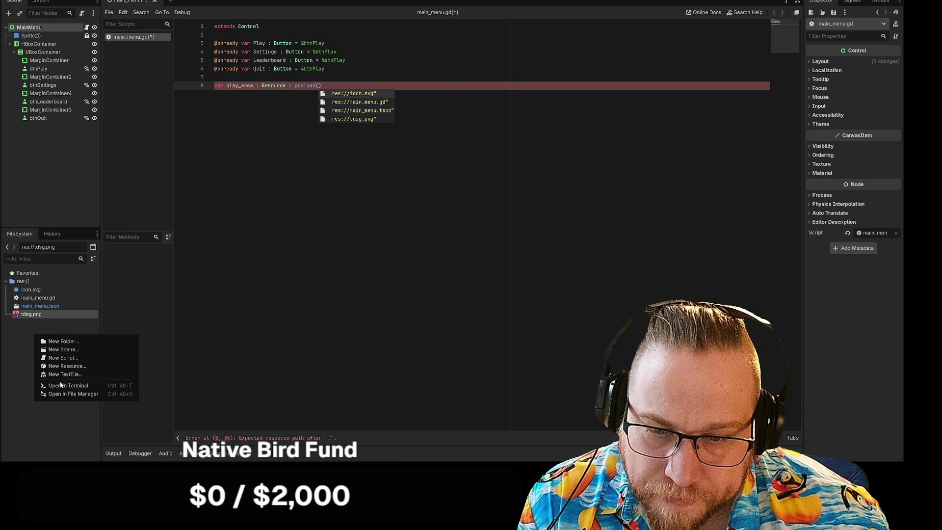
left_click(63, 349)
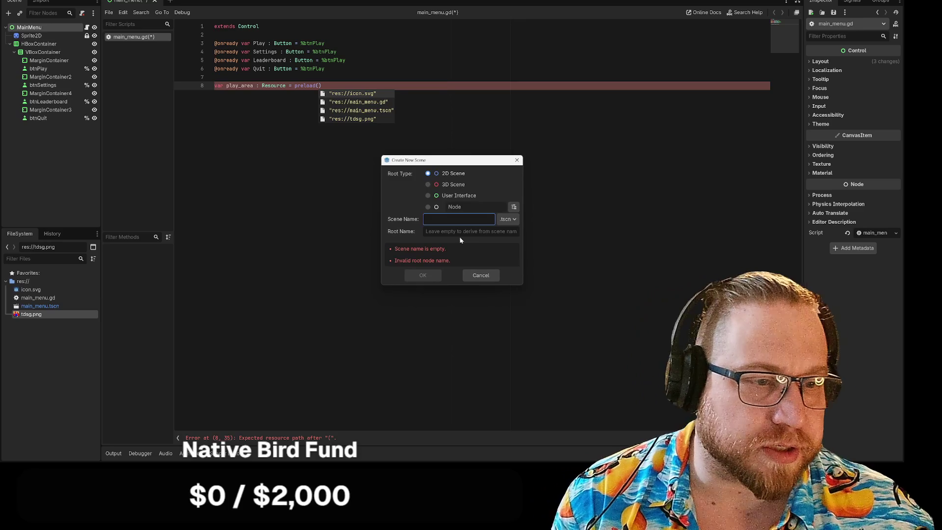
left_click(429, 175)
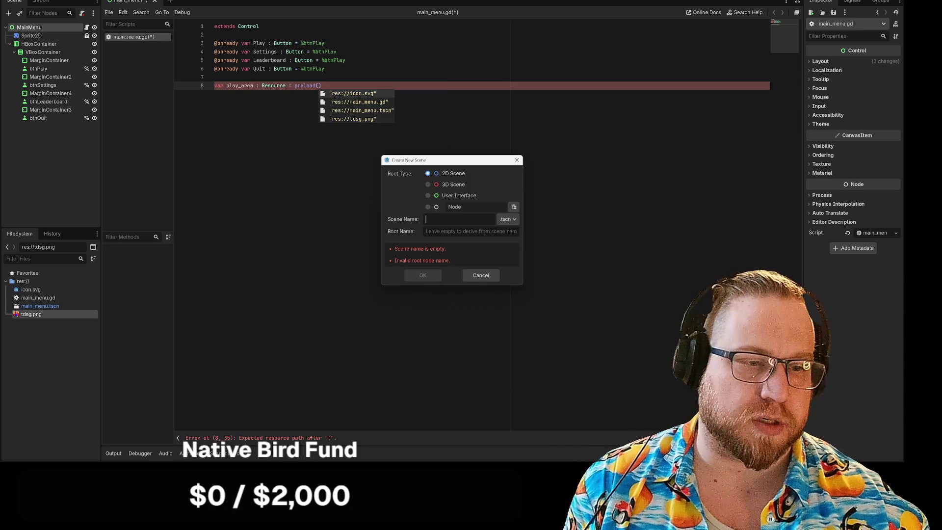
key("Escape")
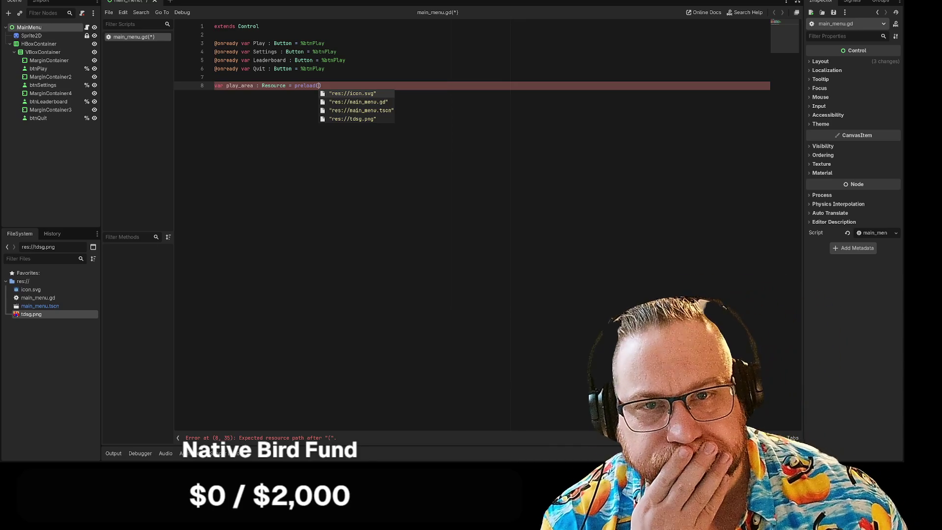
Step: Open a new scene tab with a 2D Scene root and start renaming its Node2D root
left_click(169, 2)
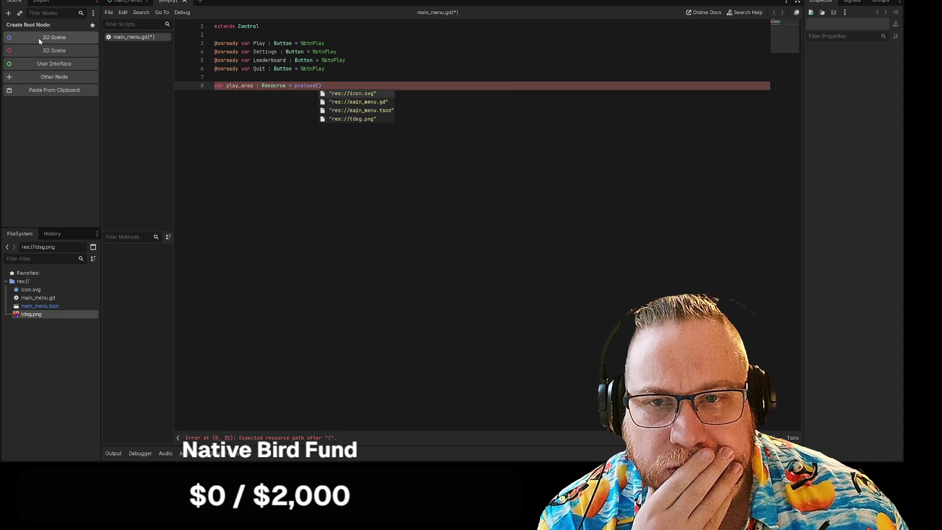
left_click(51, 37)
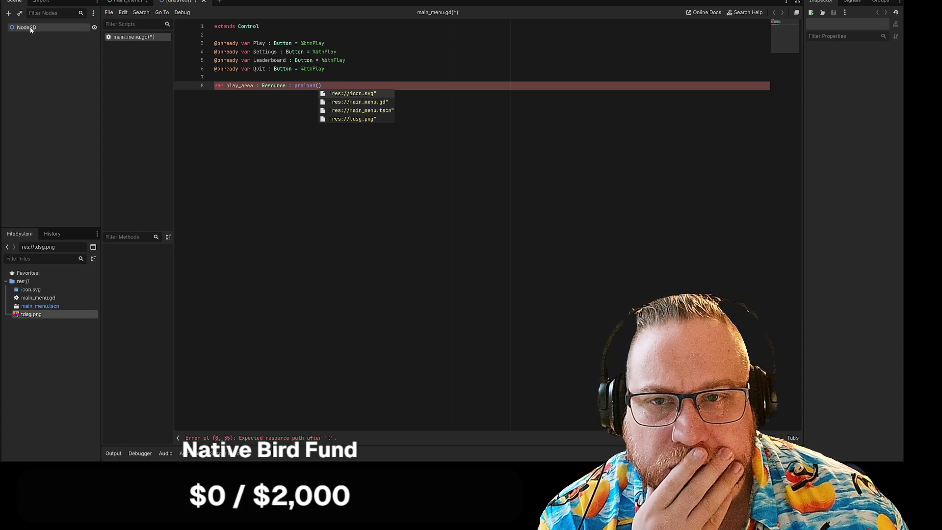
right_click(31, 28)
left_click(62, 110)
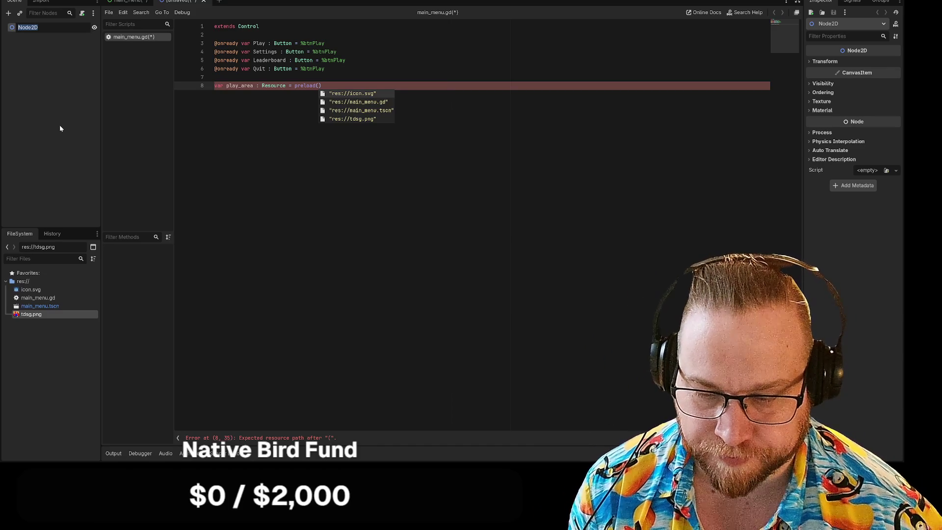
Step: Name the new scene's root node ArenaOne
type("Areana")
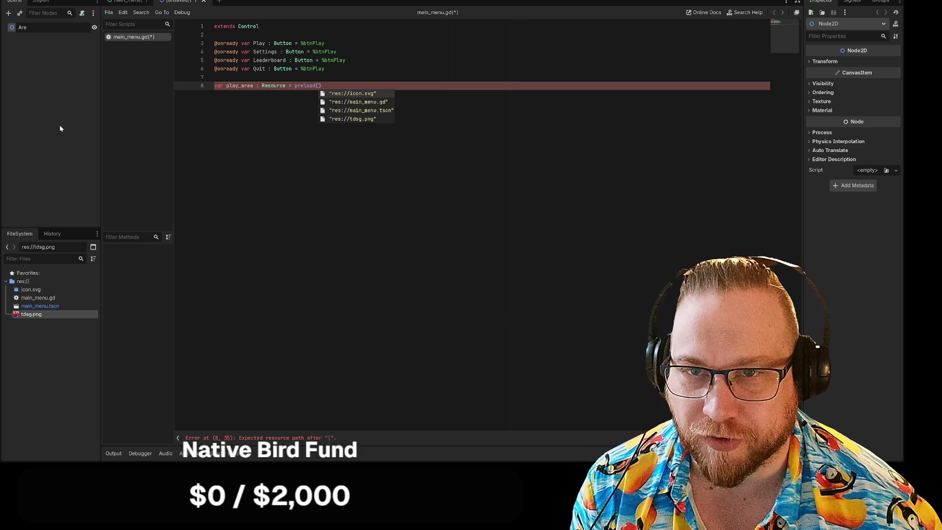
type("na")
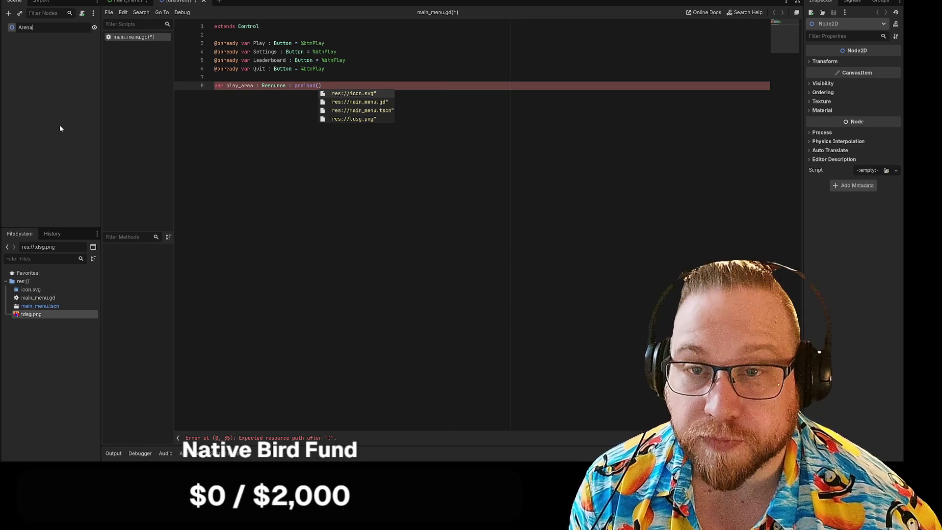
type("One")
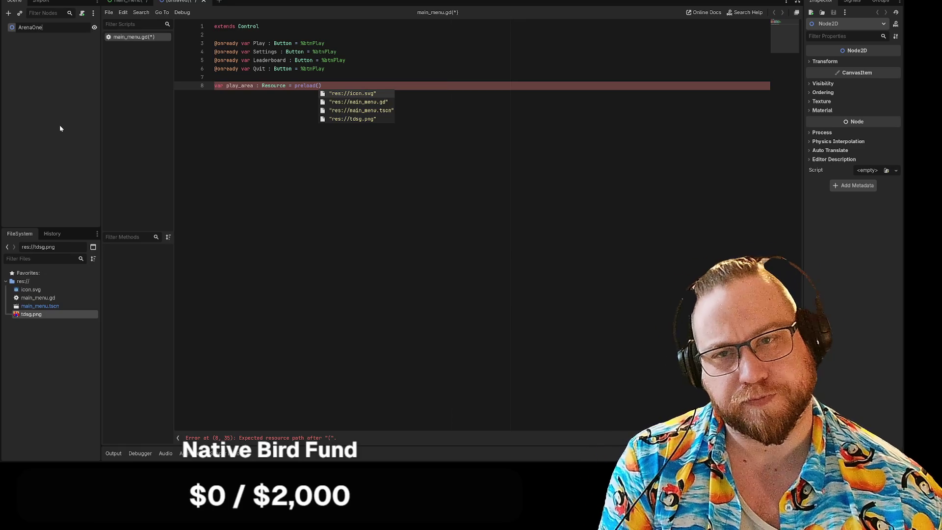
key("Return")
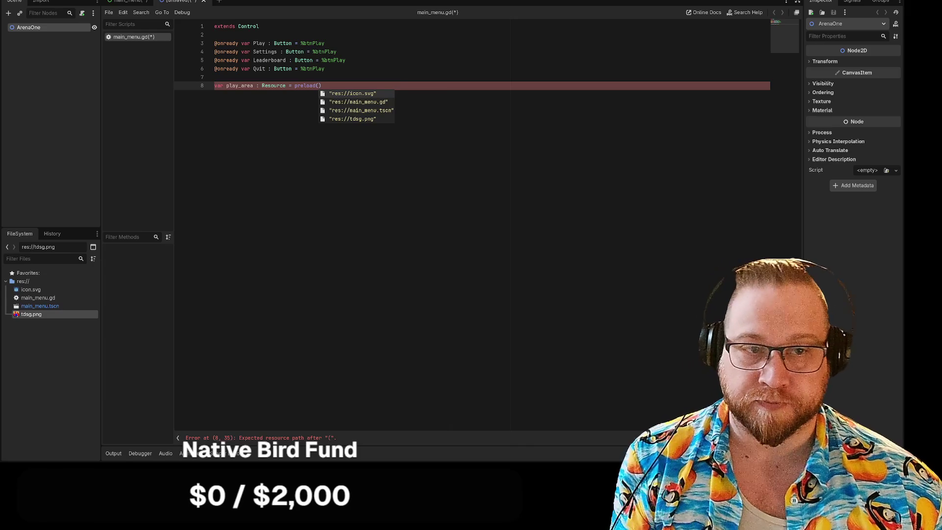
Step: Rework the preload() call on line 8 of main_menu.gd, trimming it back to 'pr'
key("Escape")
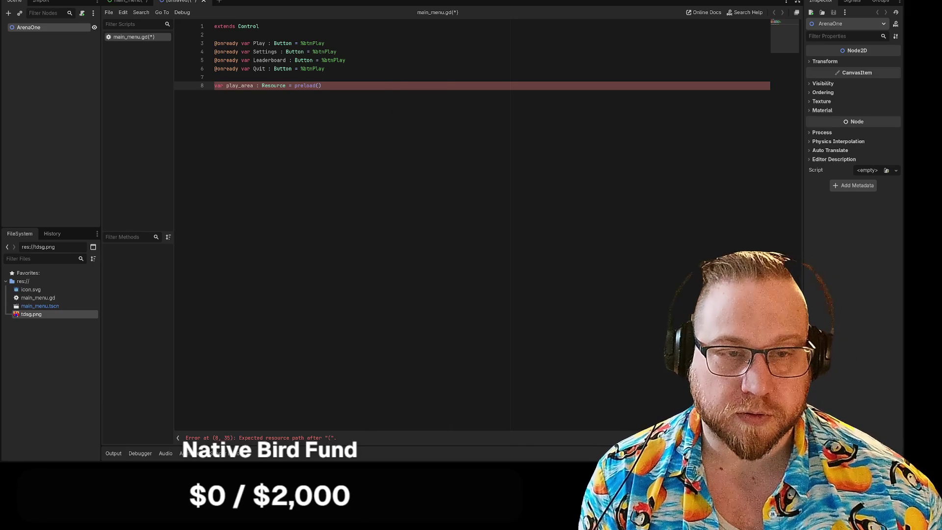
key("BackSpace")
key("BackSpace")
key("BackSpace")
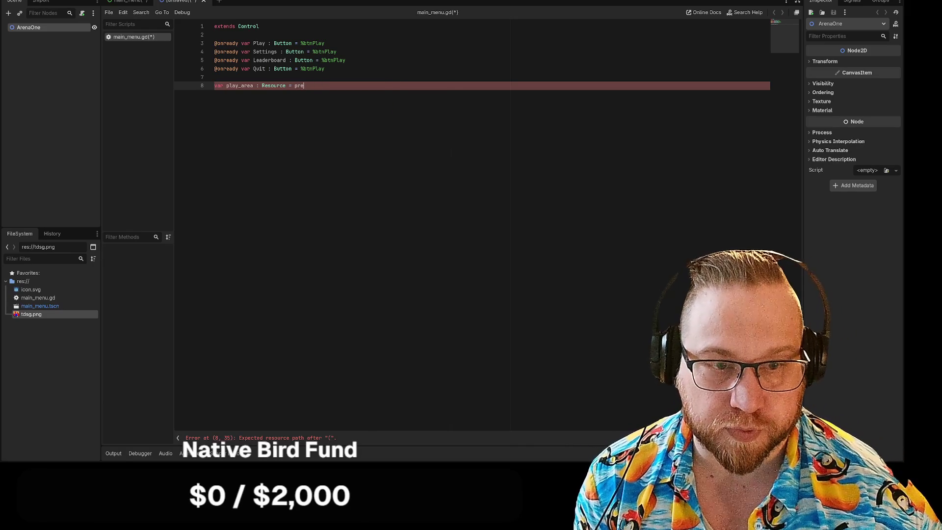
key("Return")
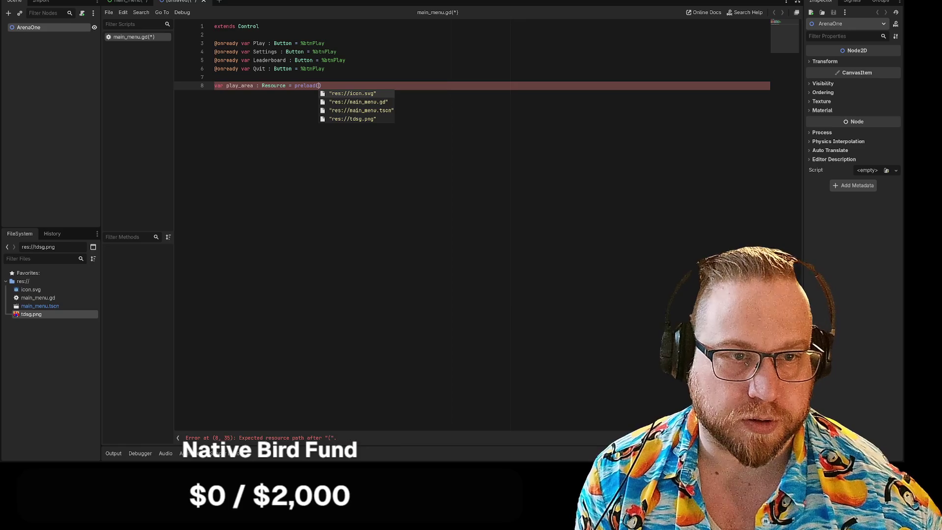
type("are")
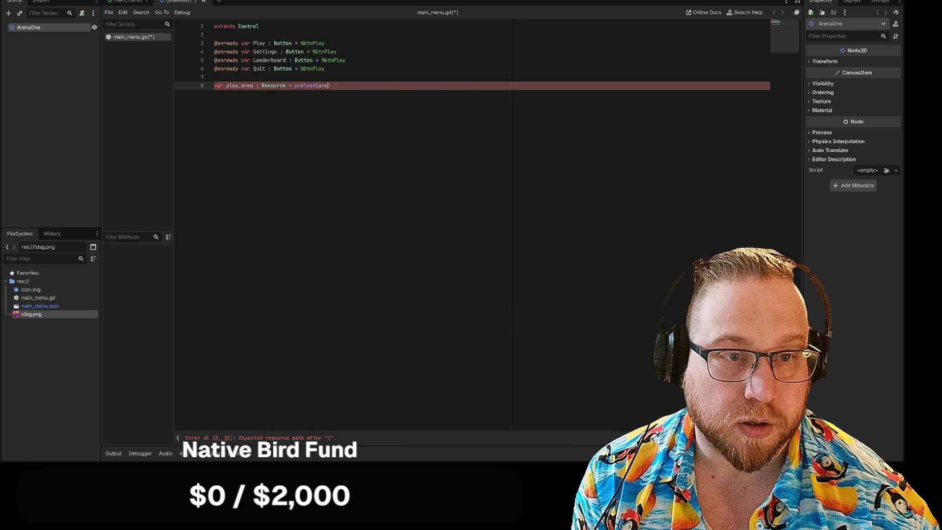
key("BackSpace")
key("BackSpace")
key("BackSpace")
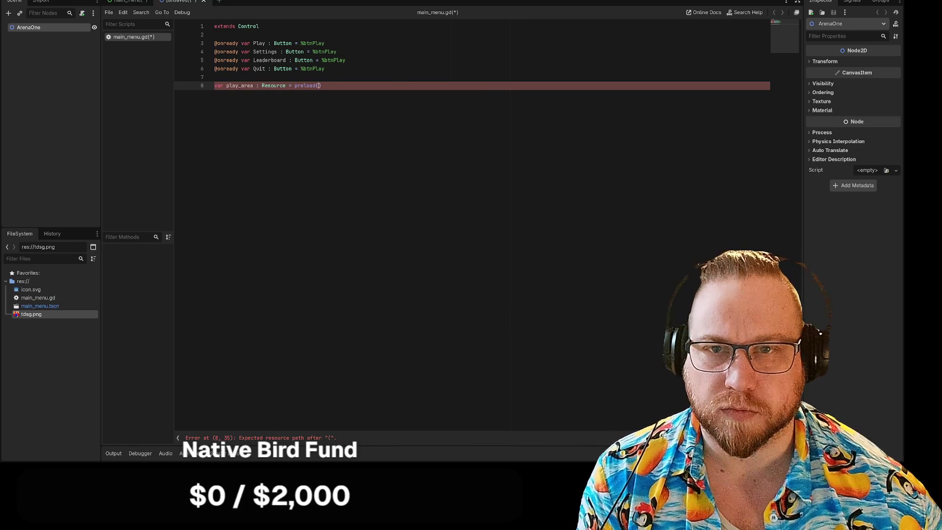
key("End")
key("BackSpace")
key("BackSpace")
key("BackSpace")
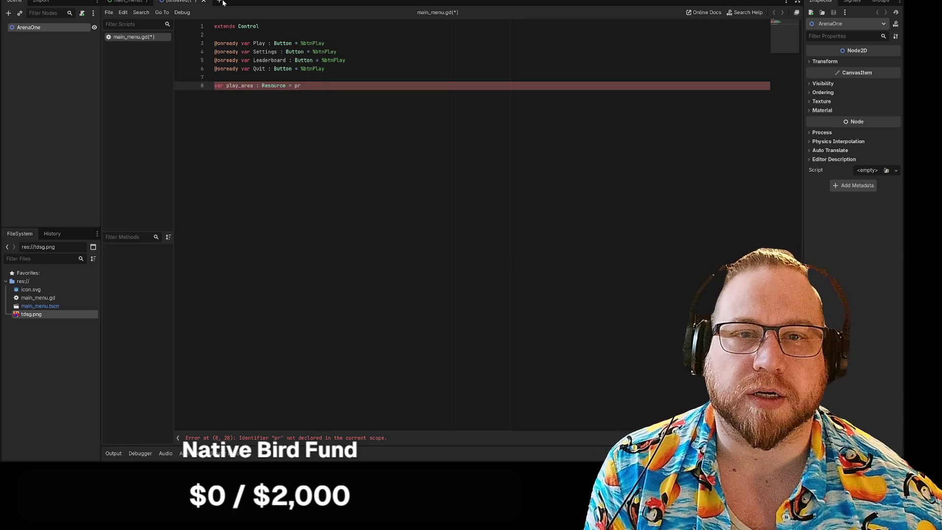
Step: Save the new scene as arena_one.tscn
right_click(190, 2)
left_click(211, 21)
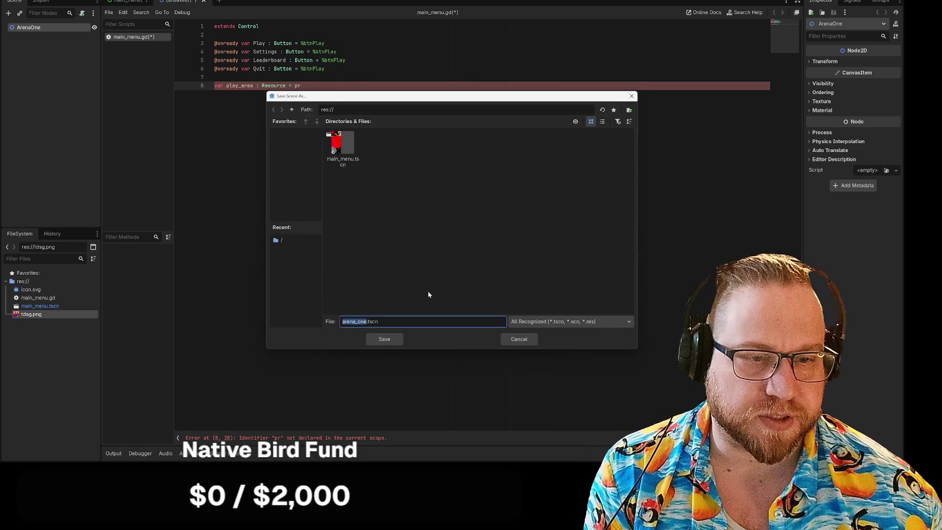
left_click(386, 340)
Step: Complete line 8 as preload("res://arena_one.tscn") and add blank lines after it
left_click(300, 86)
type("eloa")
key("Return")
key("Down")
key("Up")
key("Return")
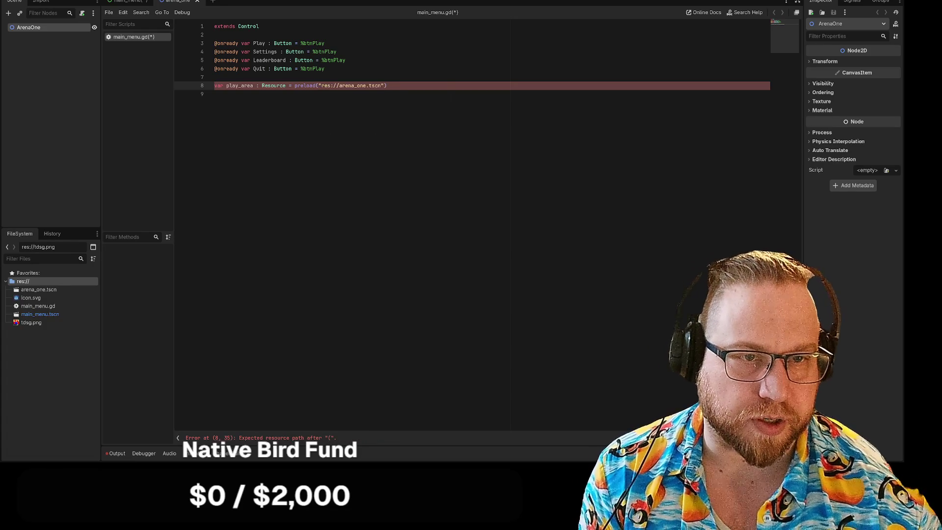
key("Return")
key("Return")
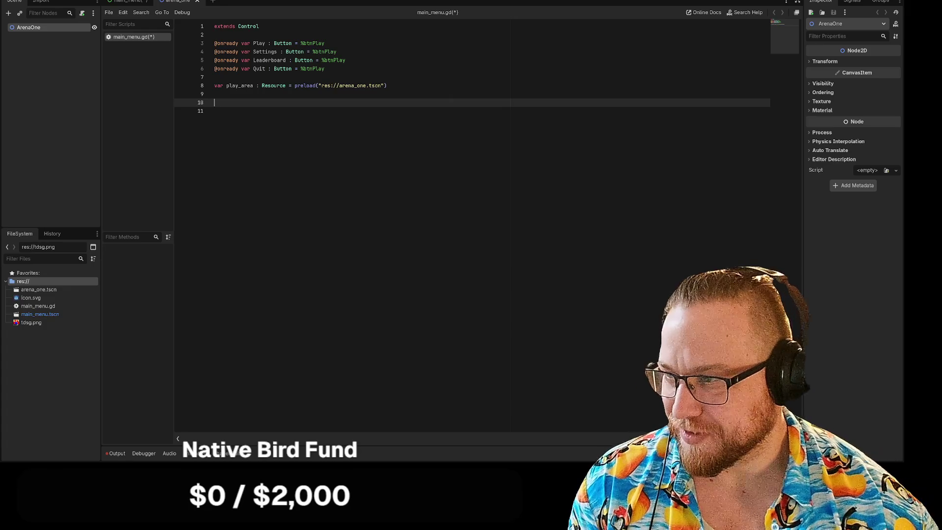
Step: Write func game_start(): with a pass placeholder body on line 11 of main_menu.gd
type("func ")
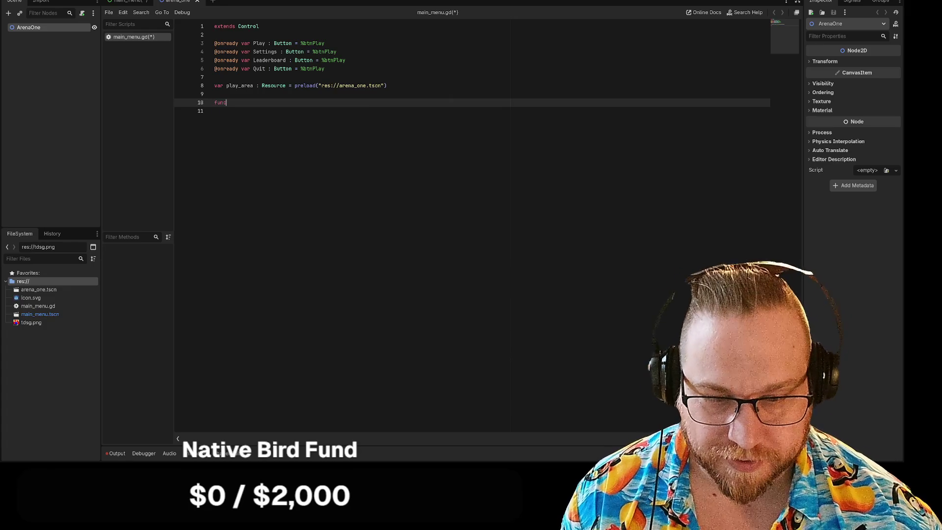
type("game_star")
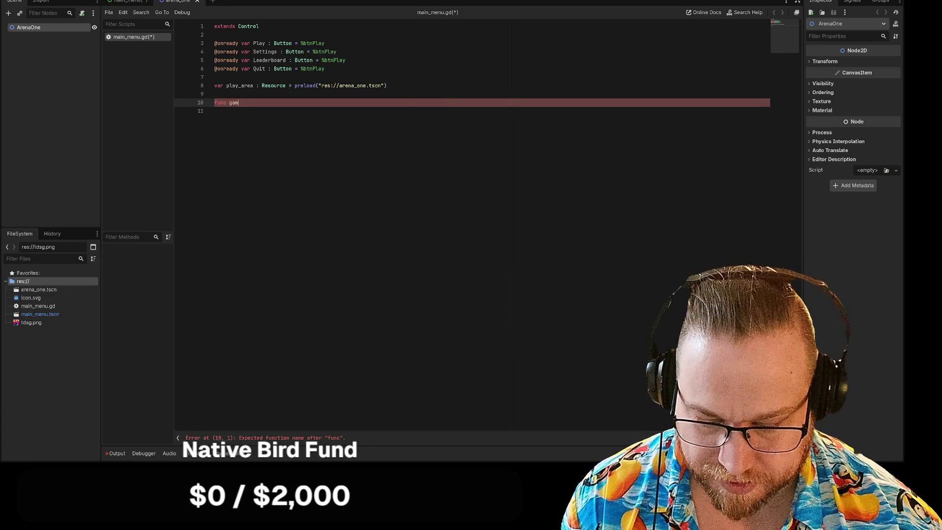
type("t")
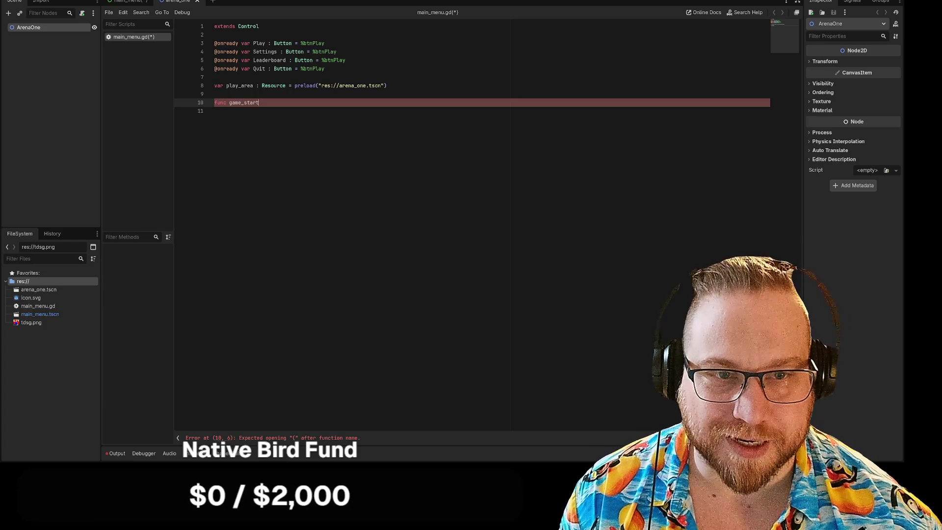
type("(")
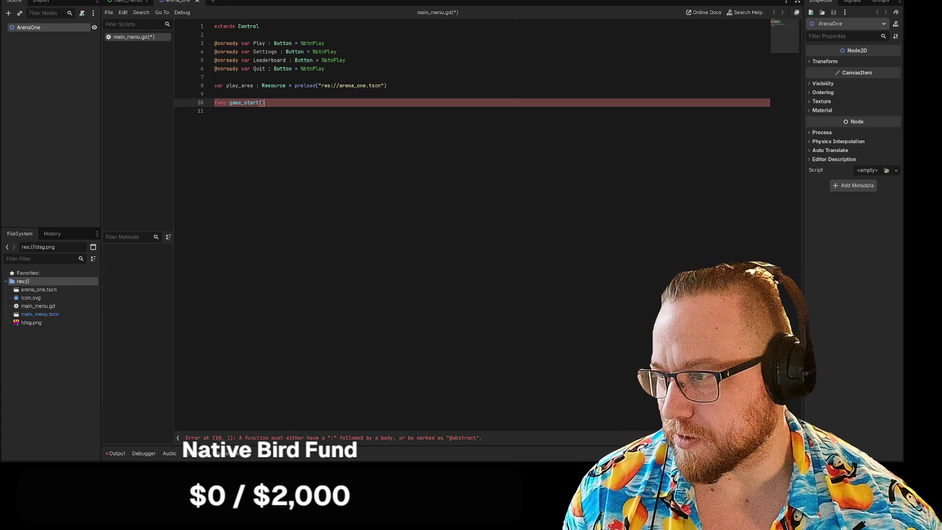
key("BackSpace")
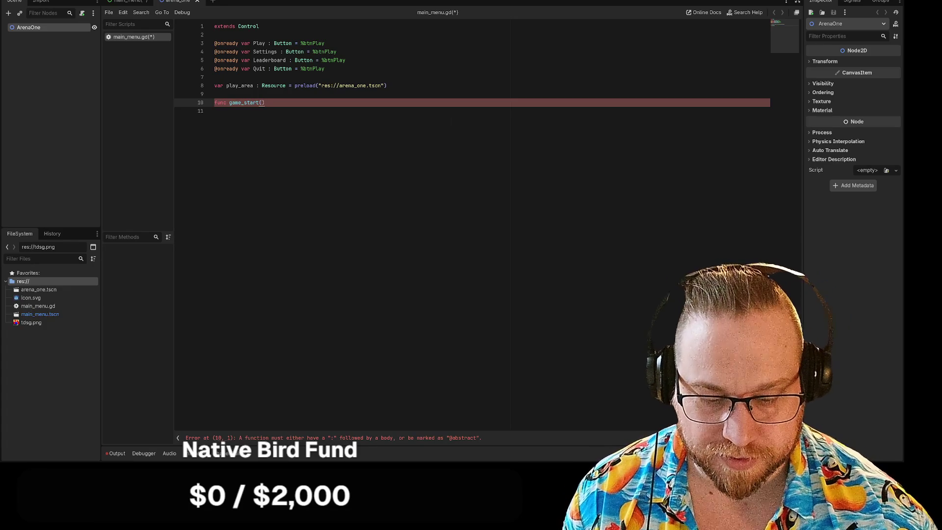
key("Return")
type("pass")
key("Return")
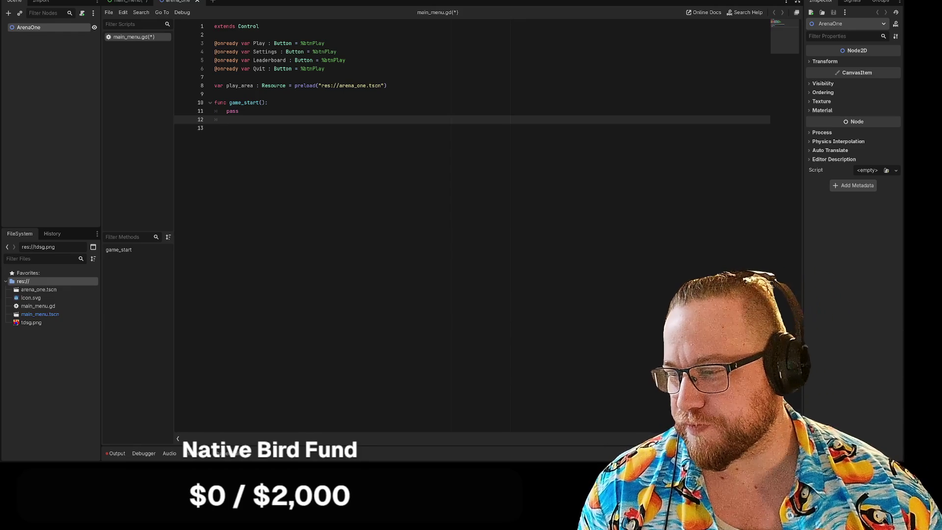
Step: Replace pass in game_start with the pasted loading-scene code and fix its indentation
double_click(232, 111)
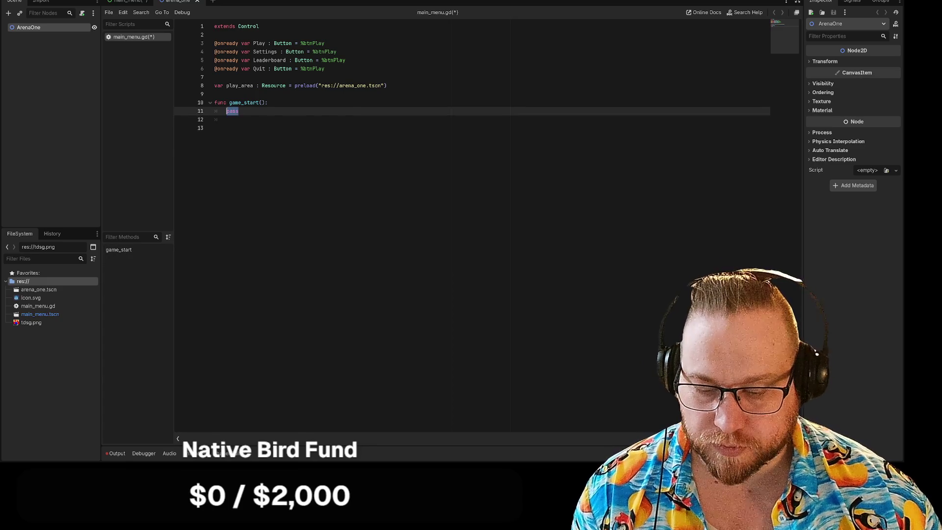
type("var loading_scene = LOADING.instantiate() \tloading_scene.start_loading_scene(\"res://Scenes/Areas/3d_test_area.tscn\") \tget_parent().add_child(loading_scene) \tget_tree().current_scene = loading_scene \tqueue_free()")
left_click(227, 153)
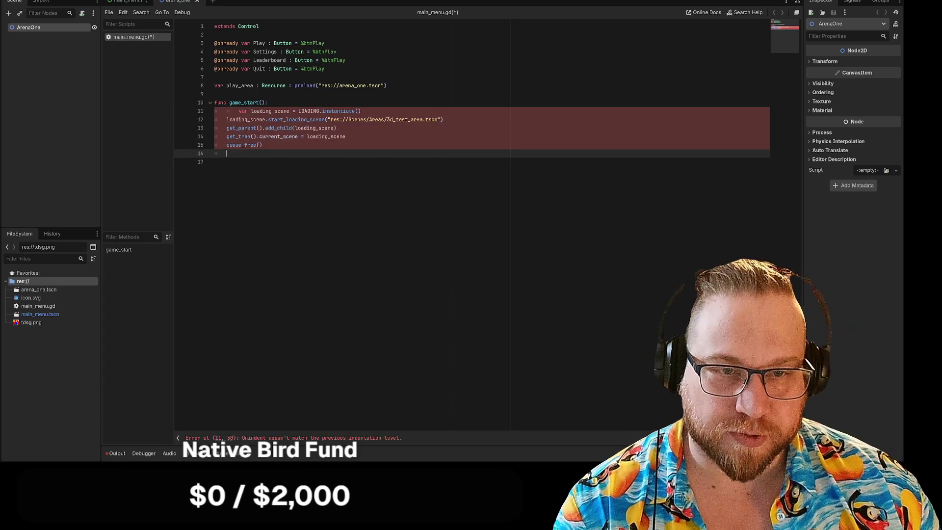
key("Delete")
key("ctrl+i")
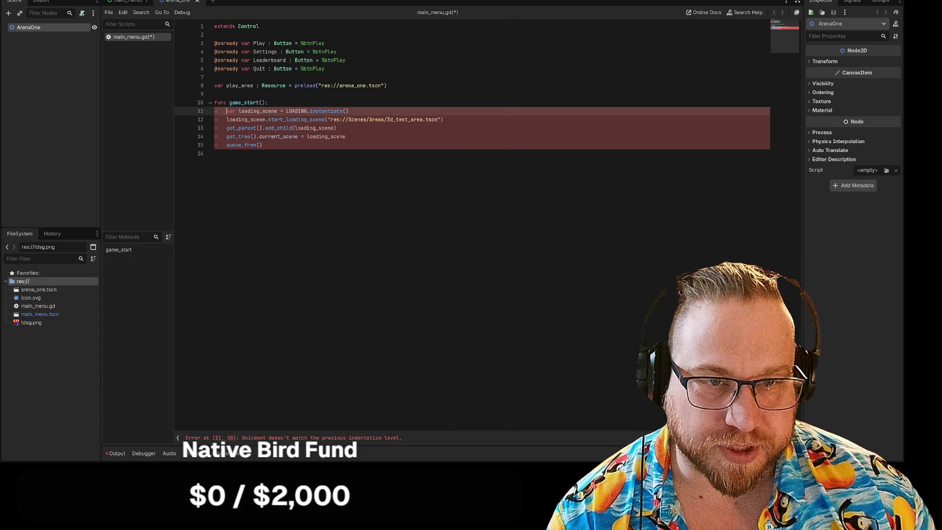
left_click(268, 102)
key("Return")
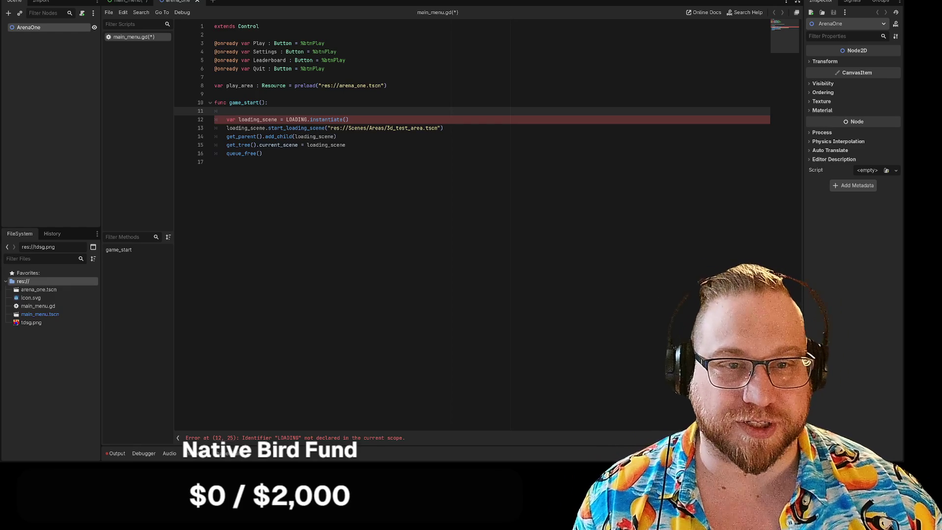
Step: Replace LOADING on line 12 with play_area copied from line 8
double_click(239, 85)
key("ctrl+c")
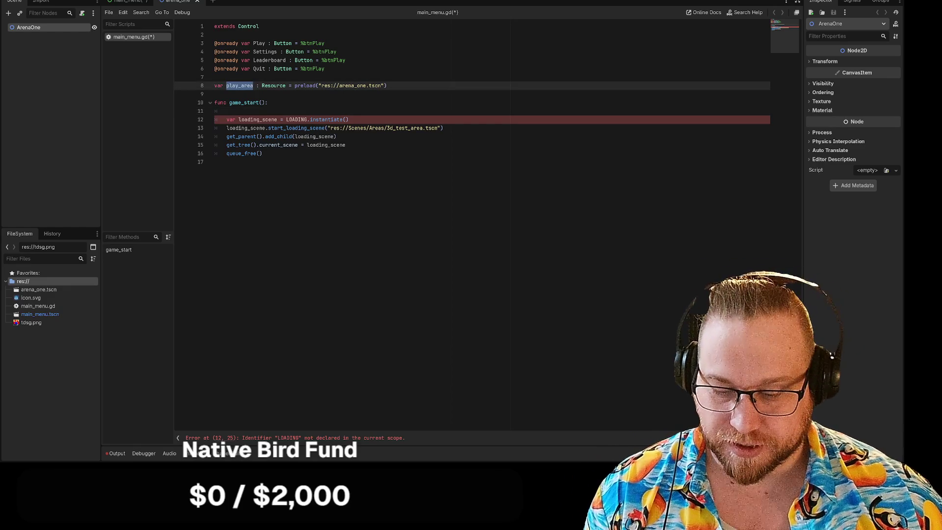
double_click(258, 119)
key("ctrl+v")
key("shift+Down")
key("shift+Down")
key("shift+Down")
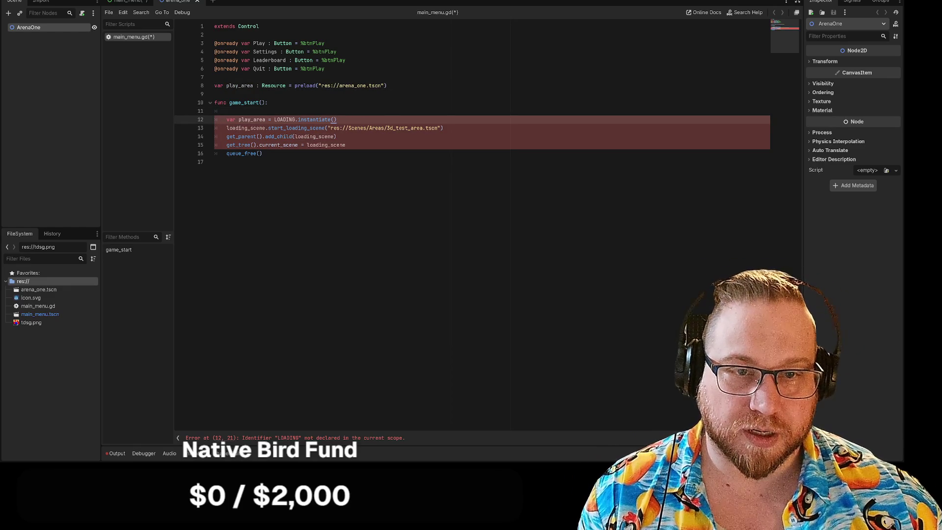
key("ctrl+z")
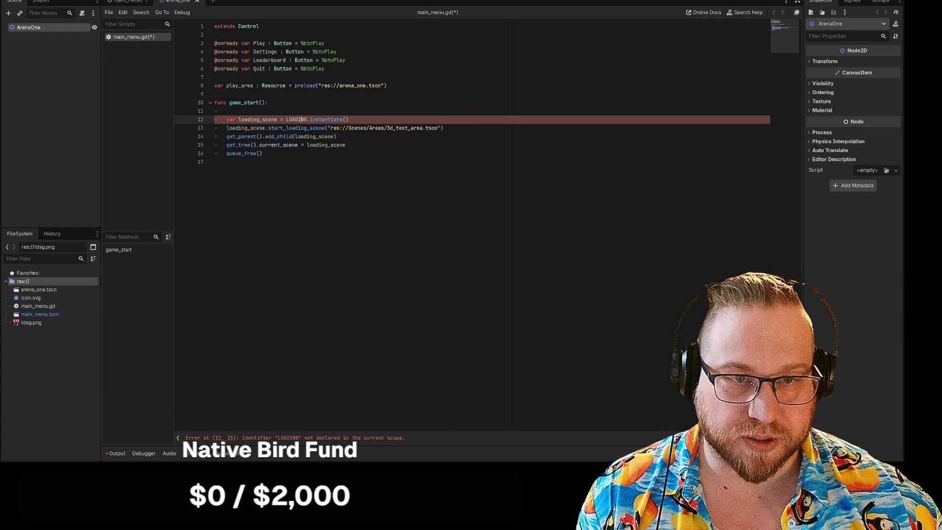
double_click(297, 120)
key("ctrl+v")
left_click(216, 162)
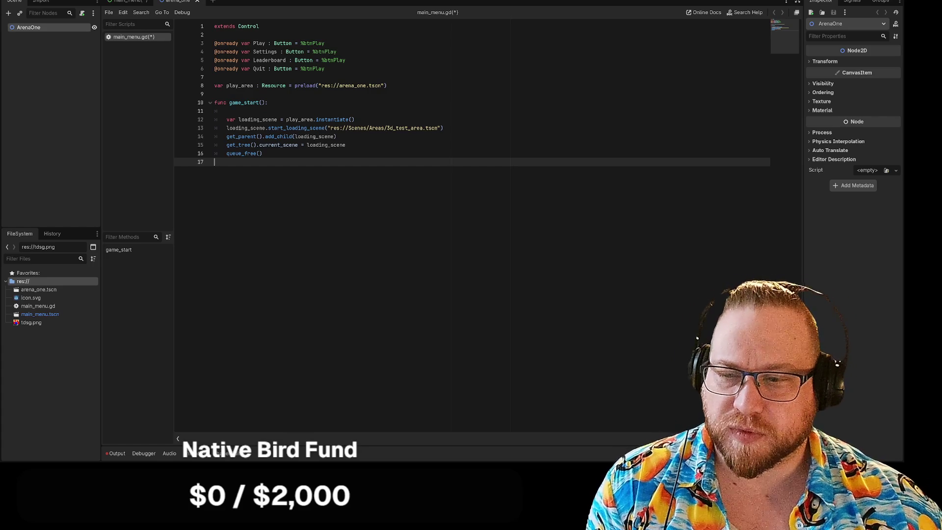
Step: Insert blank lines above game_start and begin typing 'func _rea' on line 10
key("Return")
key("Return")
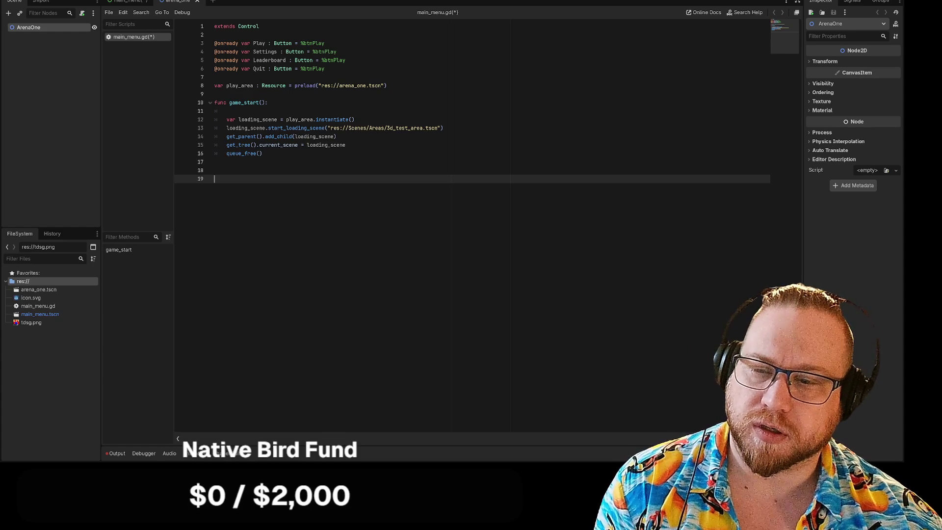
key("BackSpace")
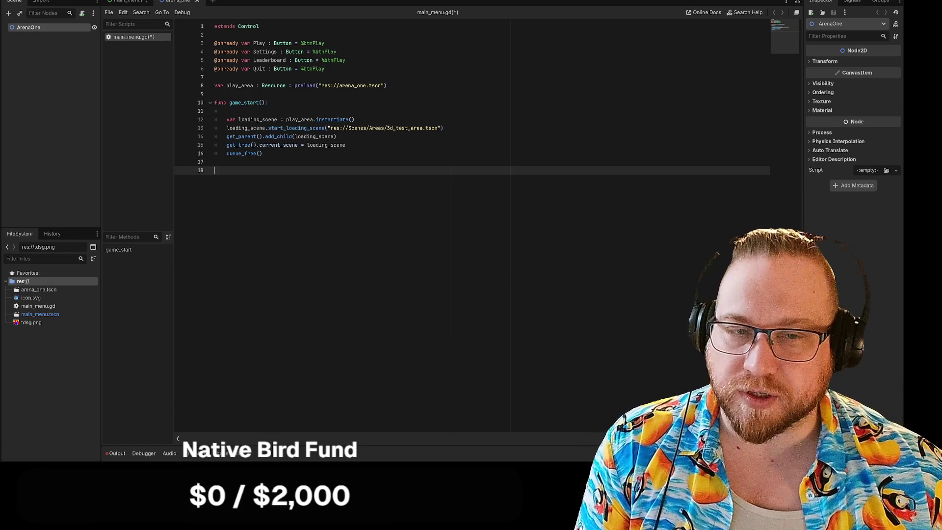
left_click(214, 93)
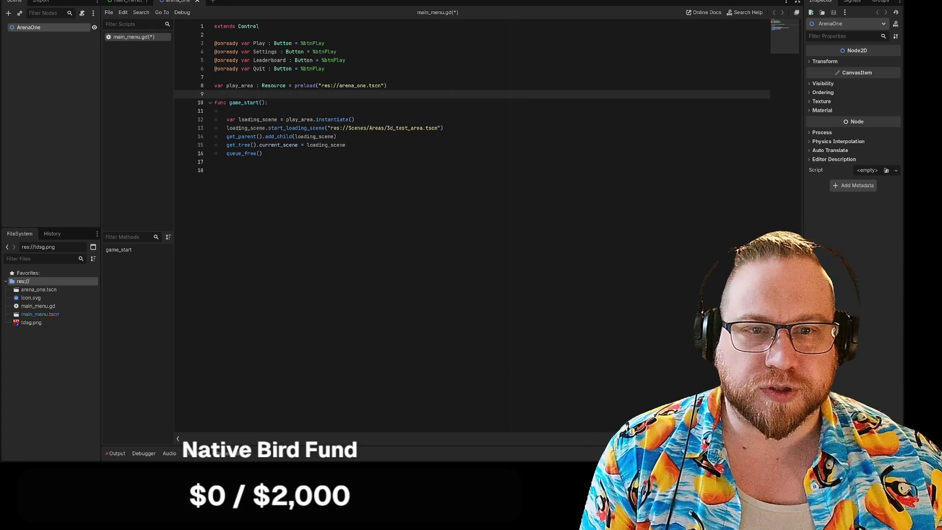
key("Return")
key("Return")
key("Up")
key("Up")
left_click(214, 102)
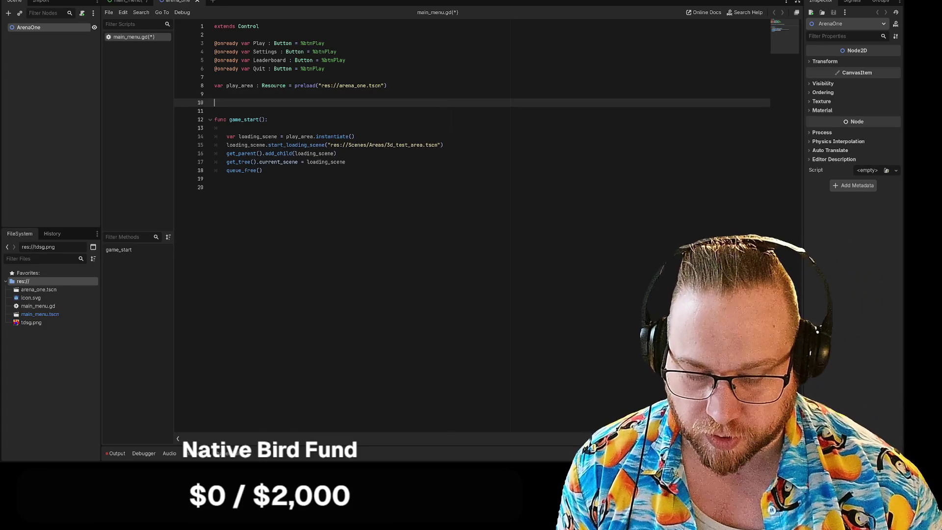
type("f")
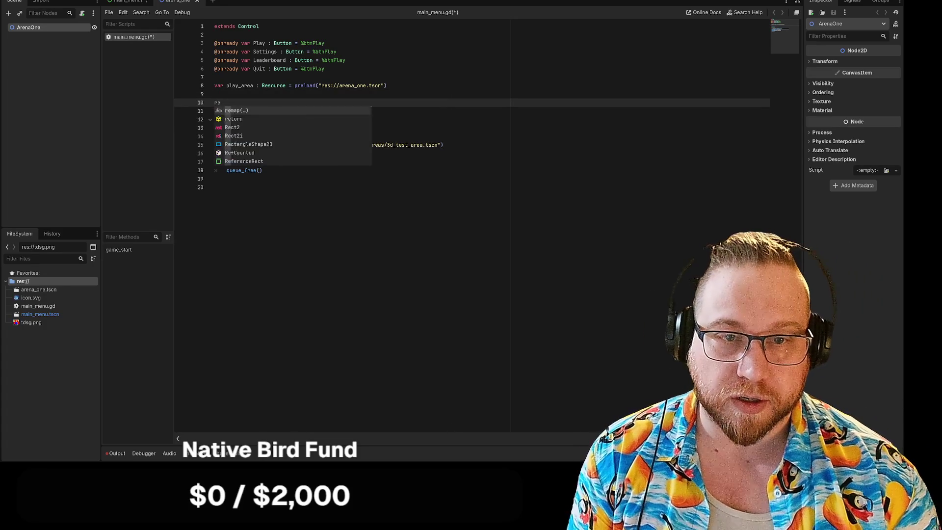
type("unc ")
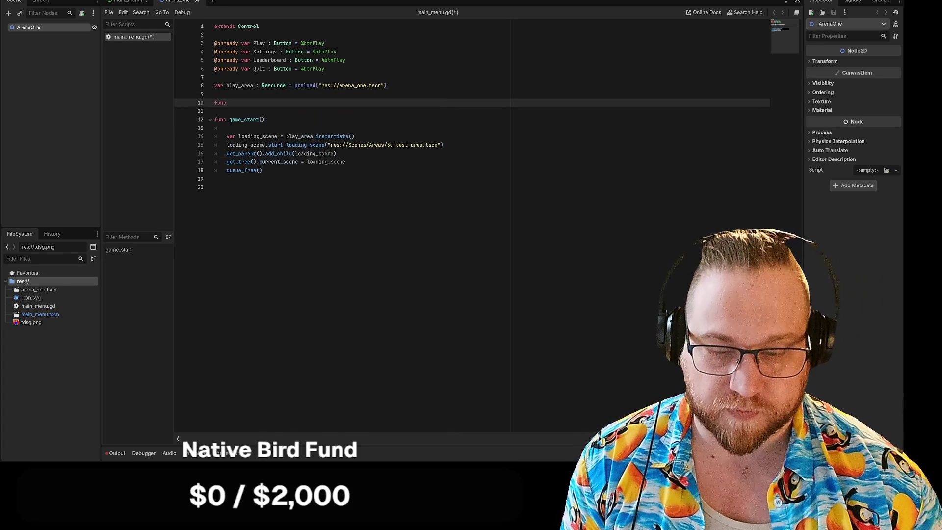
type("_rea")
Step: Delete the stub _ready function from lines 10–11 of main_menu.gd
key("Return")
key("Return")
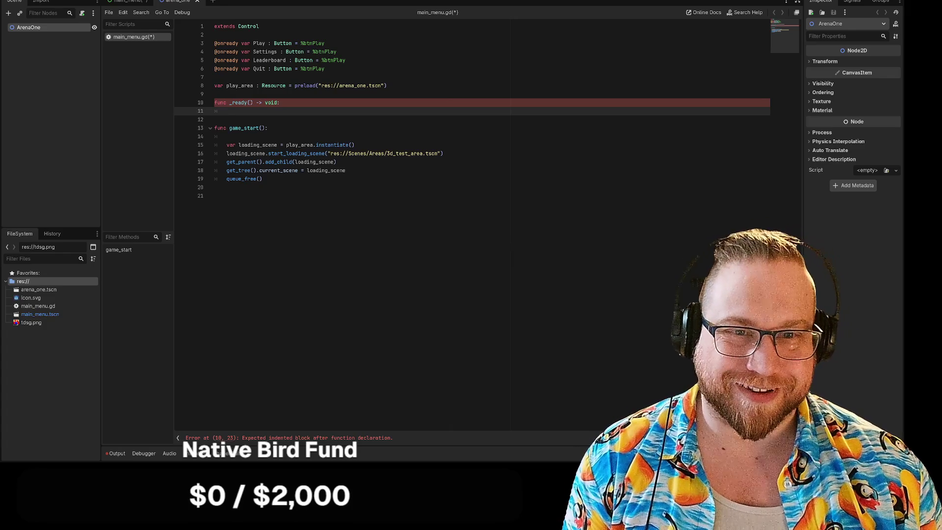
left_click_drag(227, 111, 215, 102)
key("BackSpace")
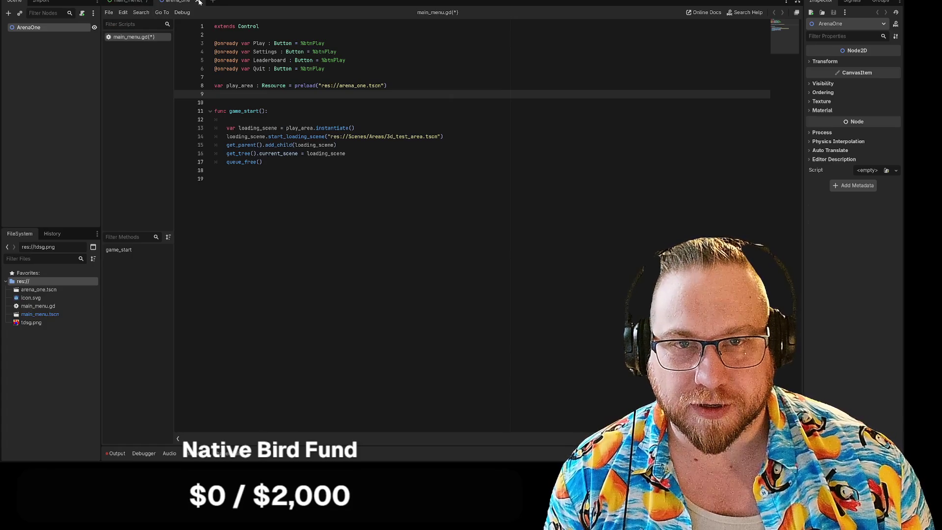
Step: Close the arena_one scene and save the main_menu script via File > Save
left_click(197, 1)
left_click(108, 13)
left_click(140, 18)
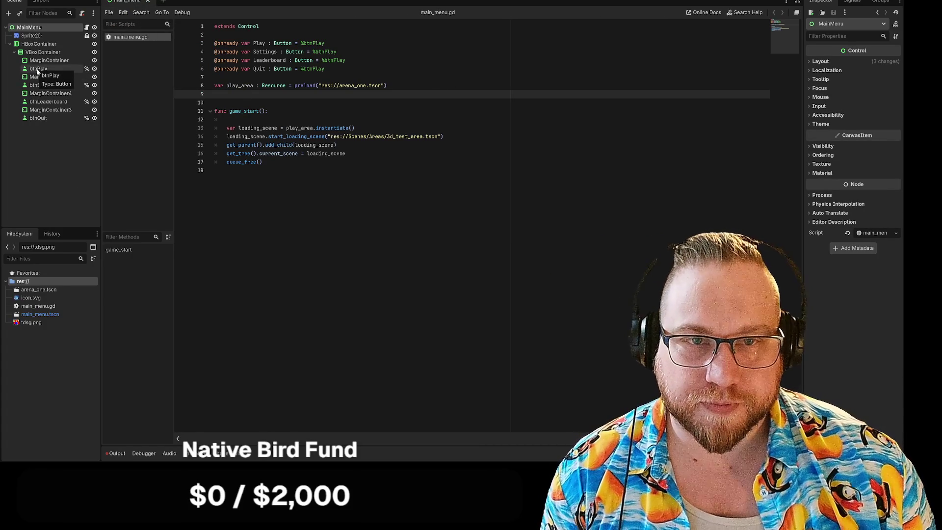
Step: Connect btnPlay's pressed signal to a new _on_btn_play_pressed function
right_click(49, 72)
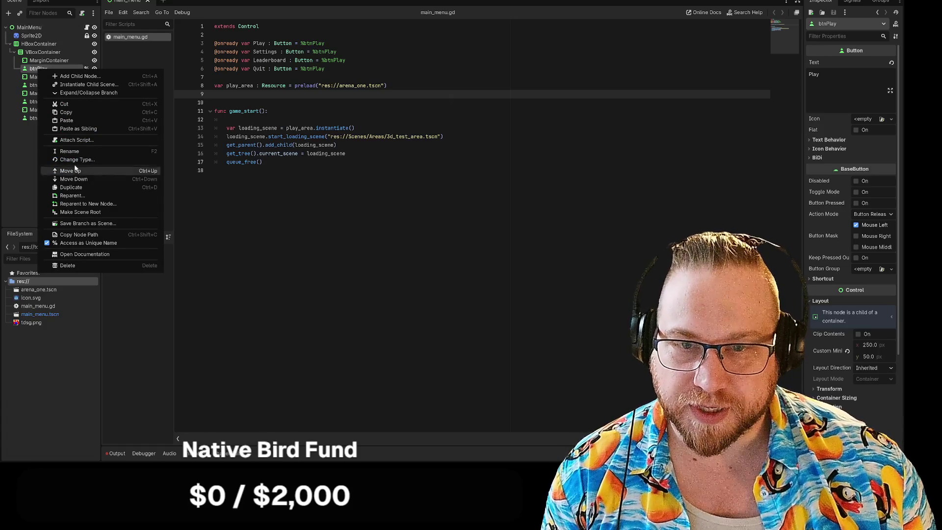
left_click(853, 2)
left_click(852, 2)
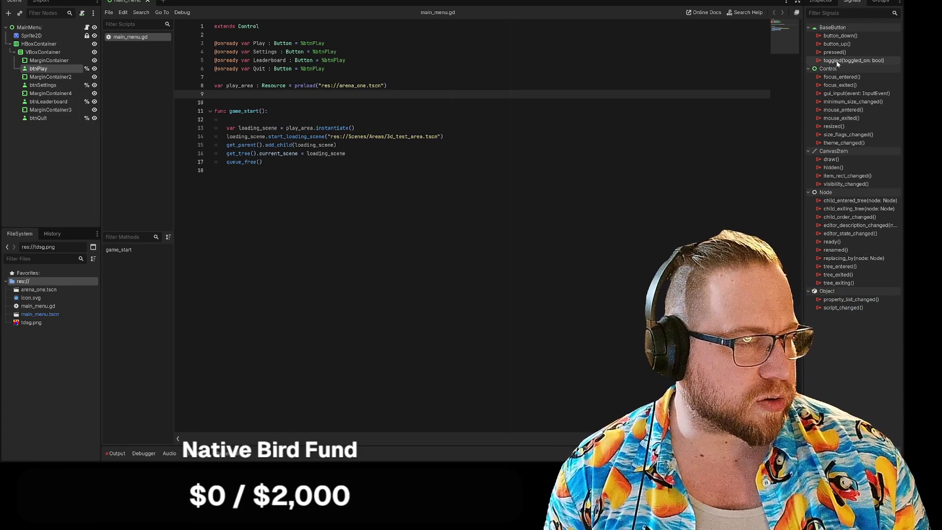
mouse_move(836, 57)
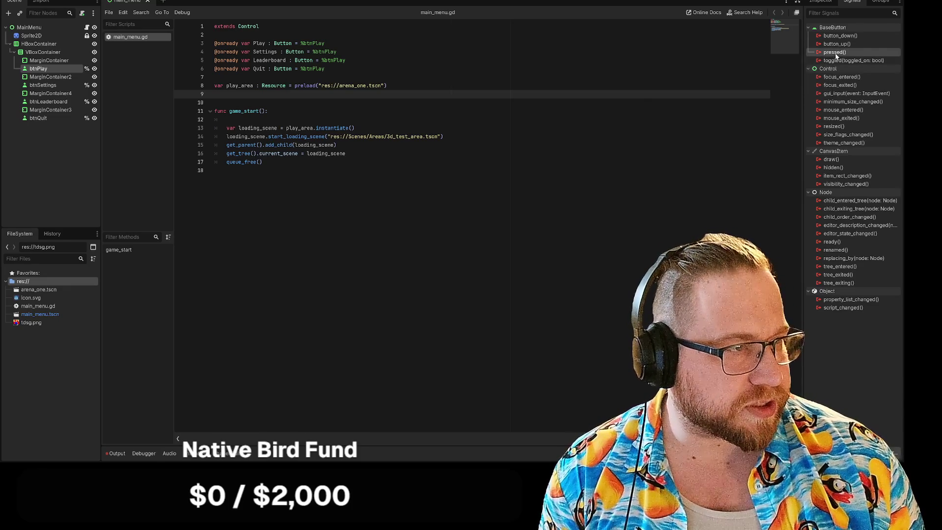
double_click(836, 52)
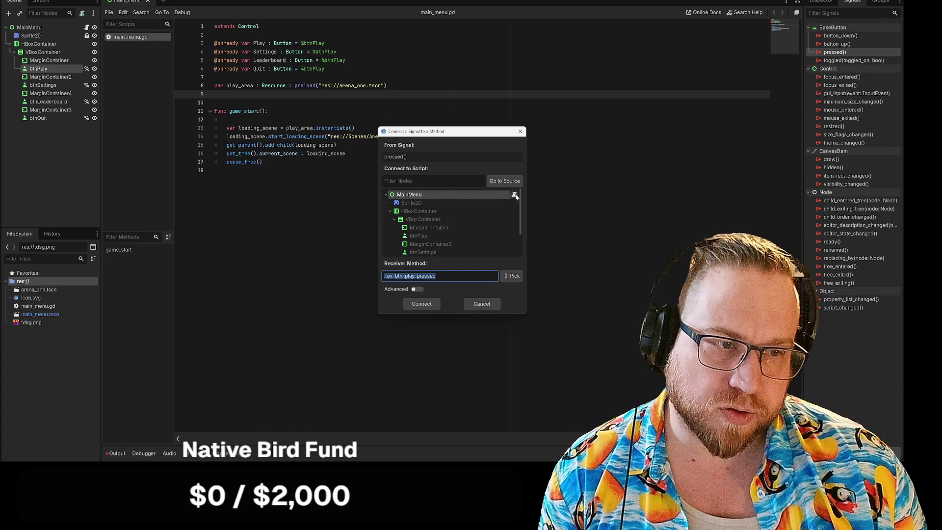
left_click(421, 303)
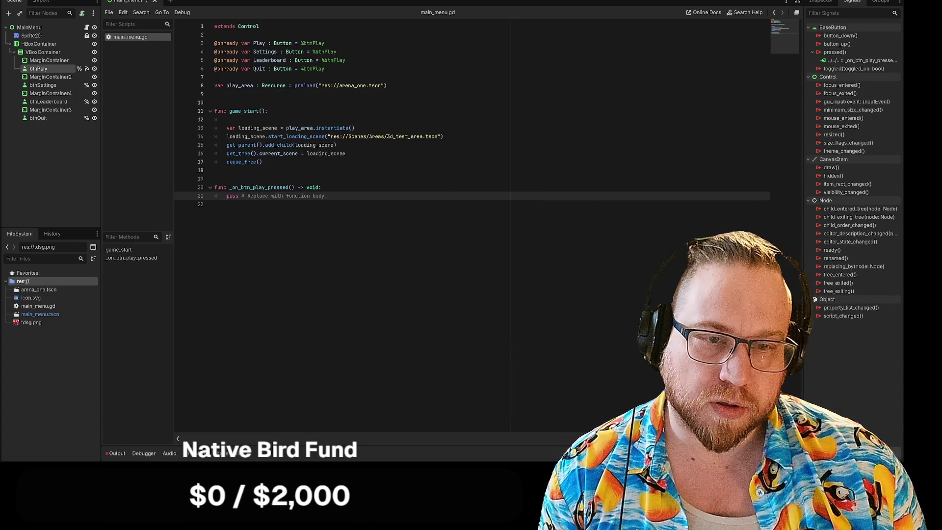
Step: Connect btnSettings' and btnLeaderboard's pressed signals to new _on_btn_settings_pressed and _on_btn_leaderboard_pressed functions
left_click(41, 85)
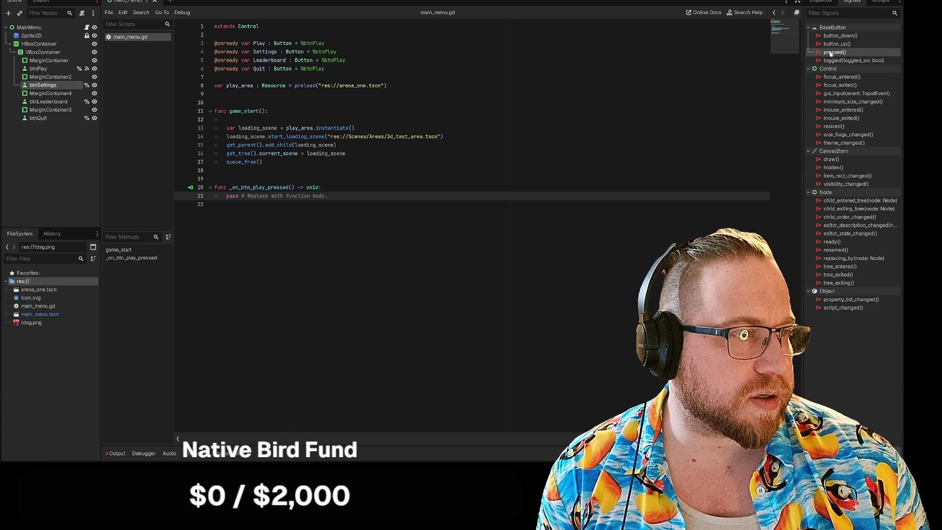
double_click(835, 52)
left_click(421, 304)
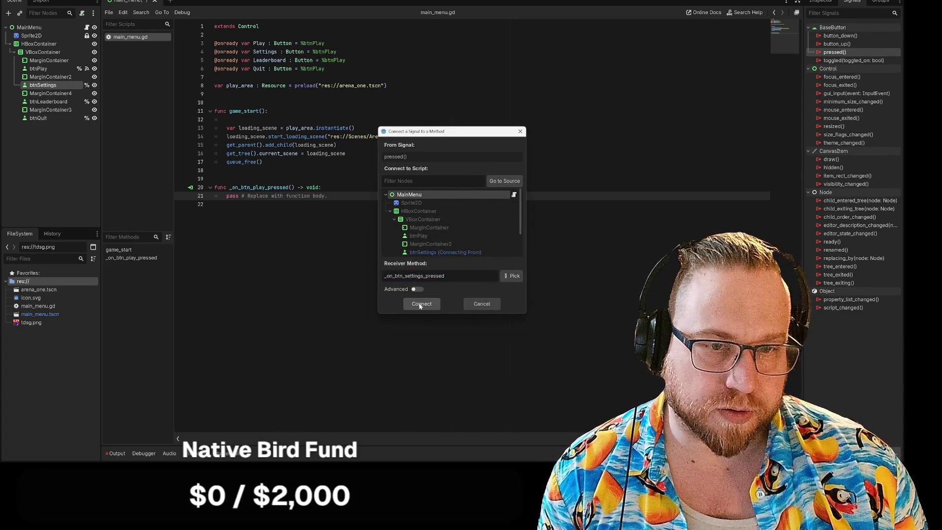
left_click(56, 102)
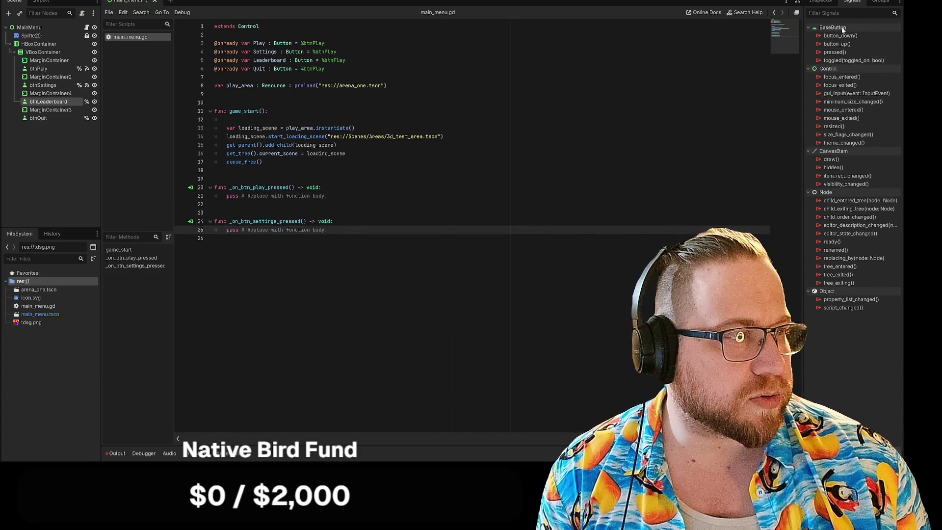
double_click(835, 52)
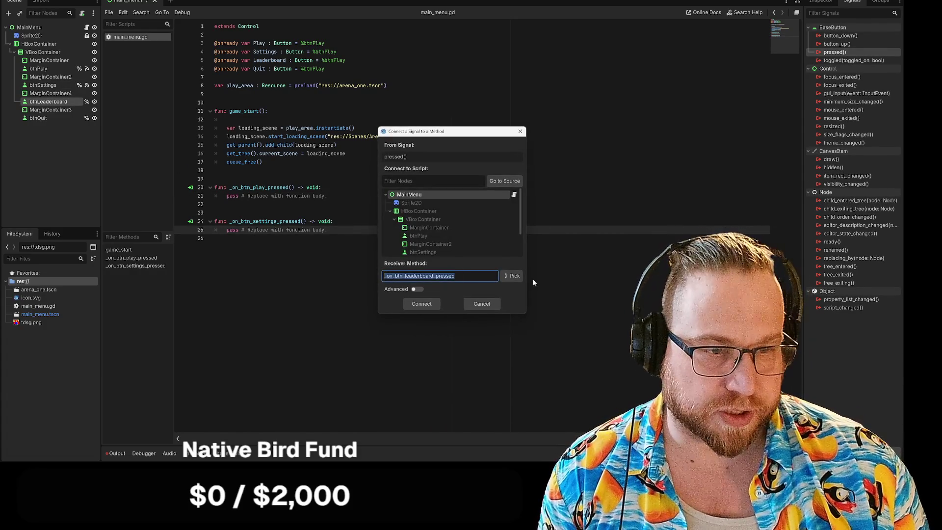
left_click(422, 304)
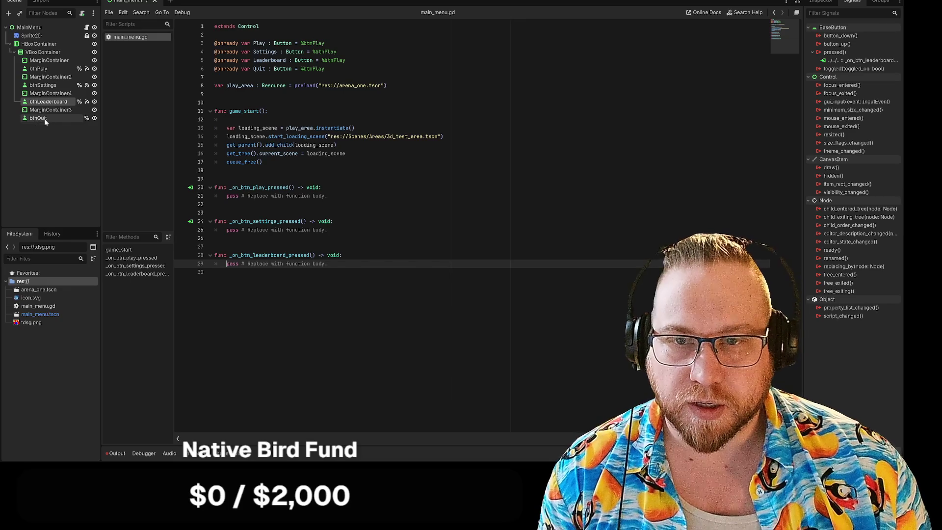
Step: Finish renaming btnQuit and connect its pressed signal to _on_btn_quit_pressed
double_click(39, 118)
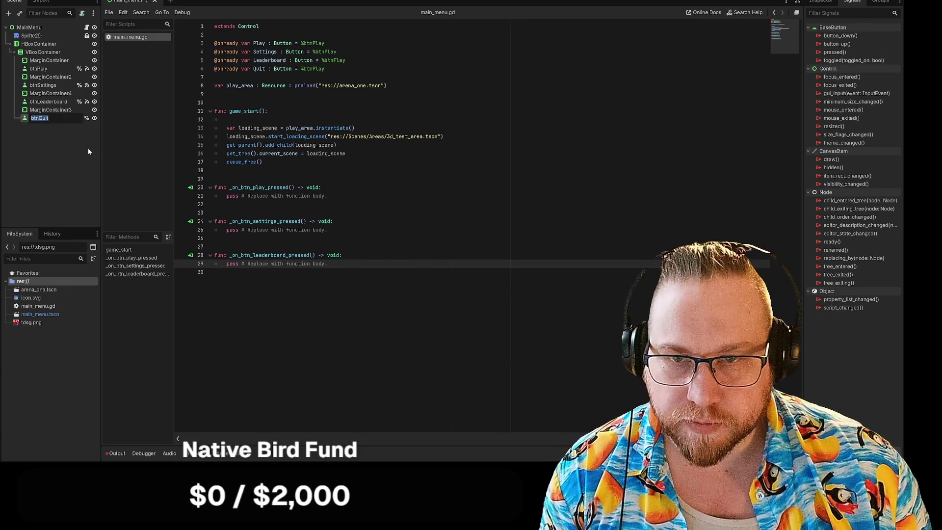
key("Return")
double_click(835, 52)
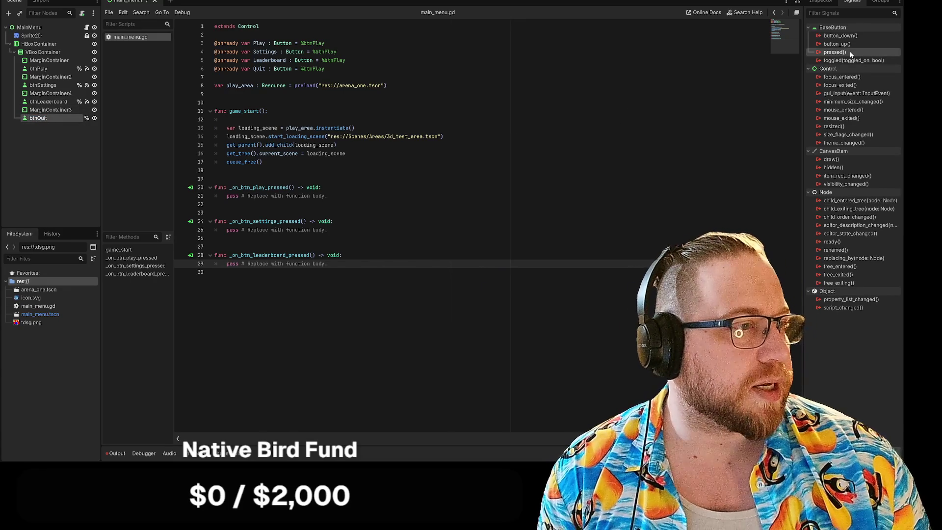
left_click(422, 305)
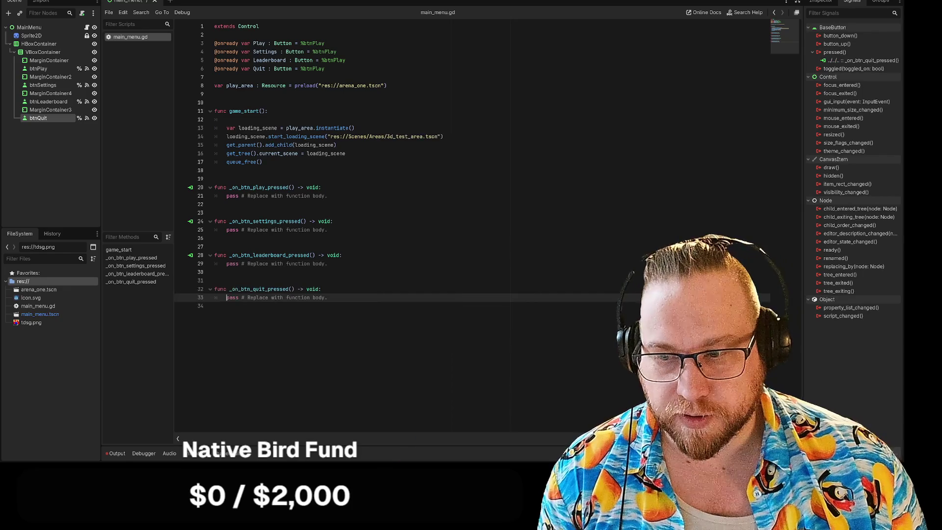
left_click(214, 305)
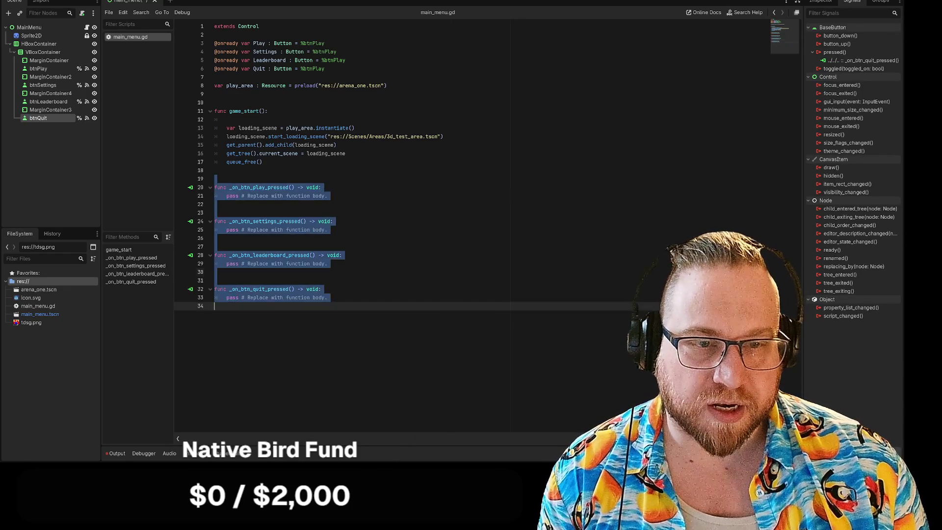
Step: Replace the pass placeholder on line 21 with a game_start() call
left_click(322, 187)
key("Down")
key("End")
key("ctrl+shift+Left")
key("ctrl+shift+Left")
key("ctrl+shift+Left")
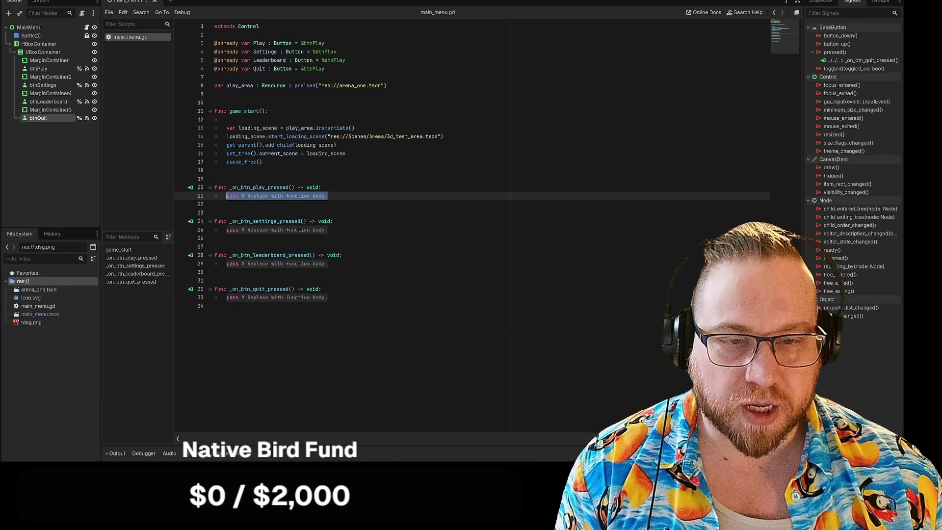
type("game")
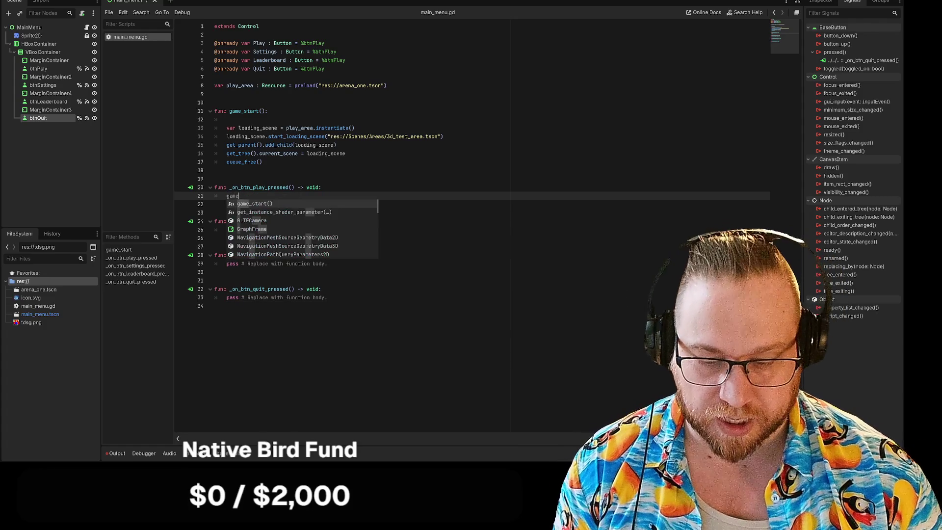
key("Return")
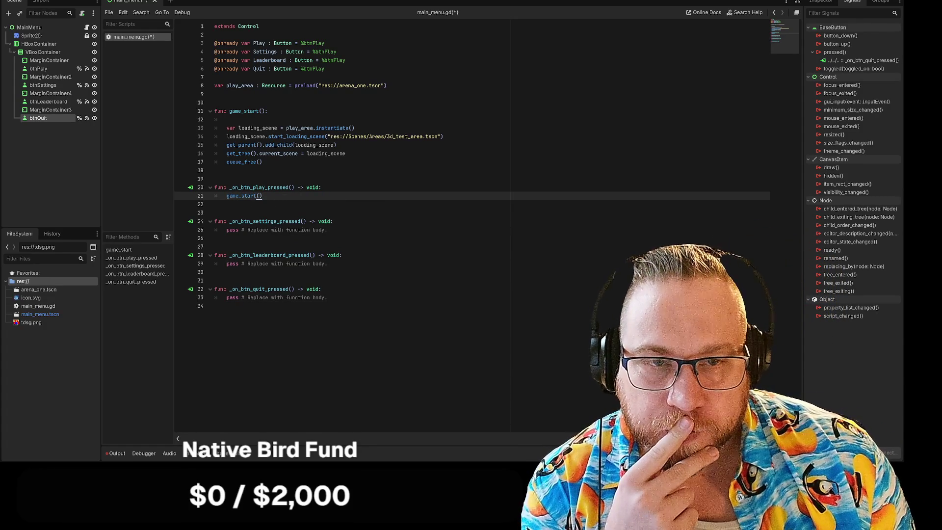
Step: Give game_start a scene parameter and instantiate scene instead of play_area on line 13
mouse_move(350, 86)
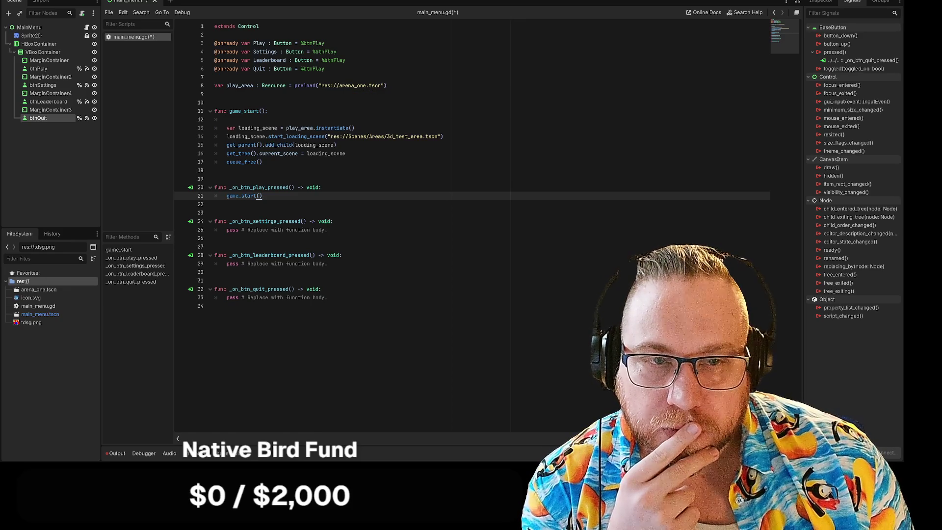
left_click(261, 111)
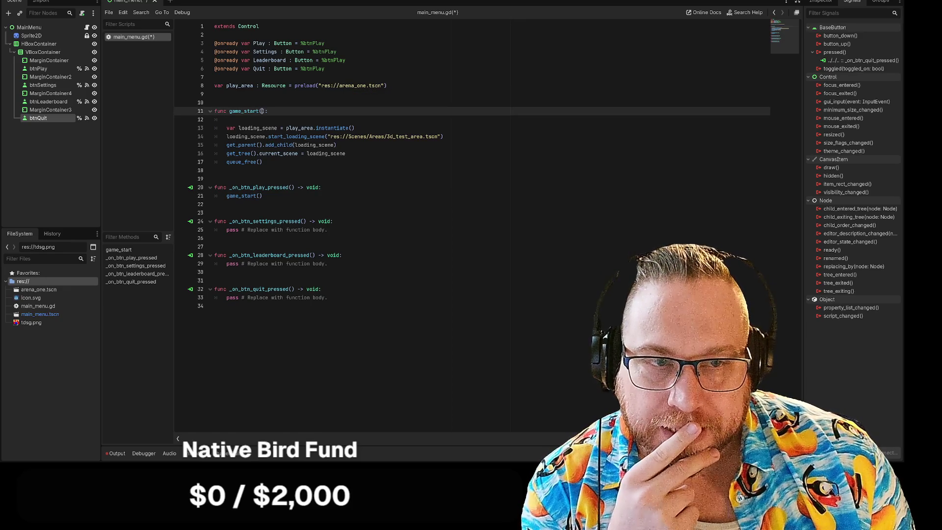
type("scene")
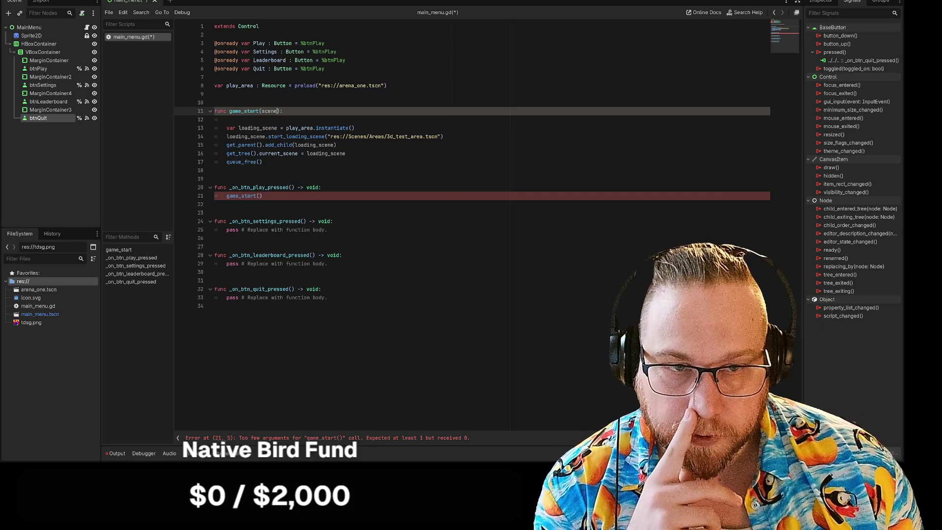
double_click(300, 128)
type("scene")
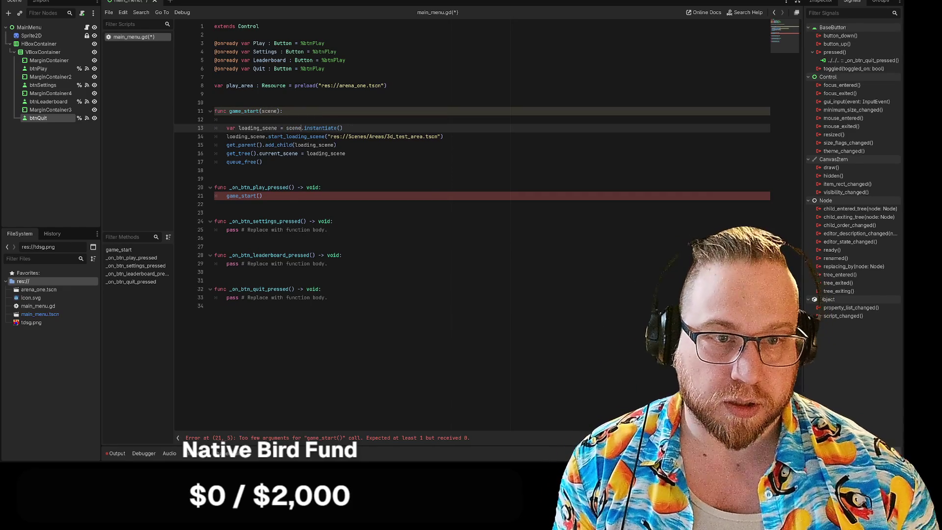
left_click(215, 204)
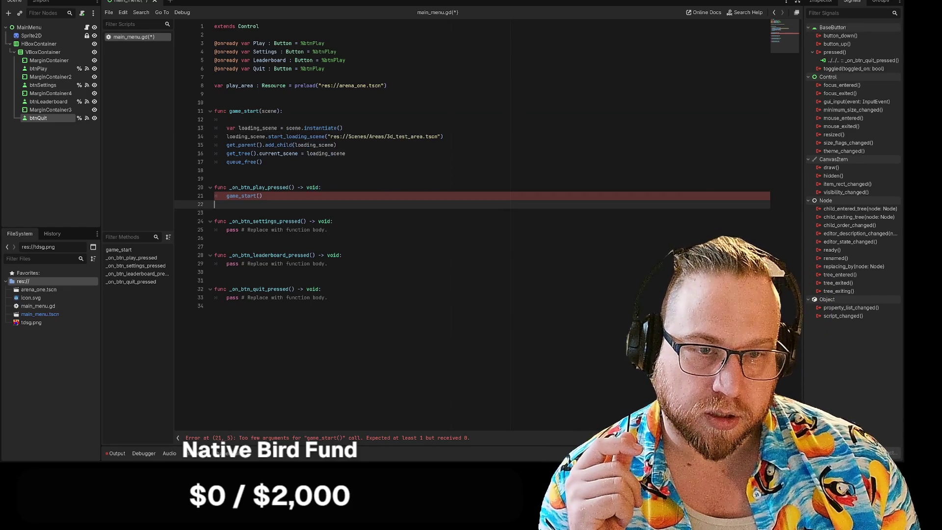
Step: Pass play_area as the argument to game_start() on line 21
left_click(259, 195)
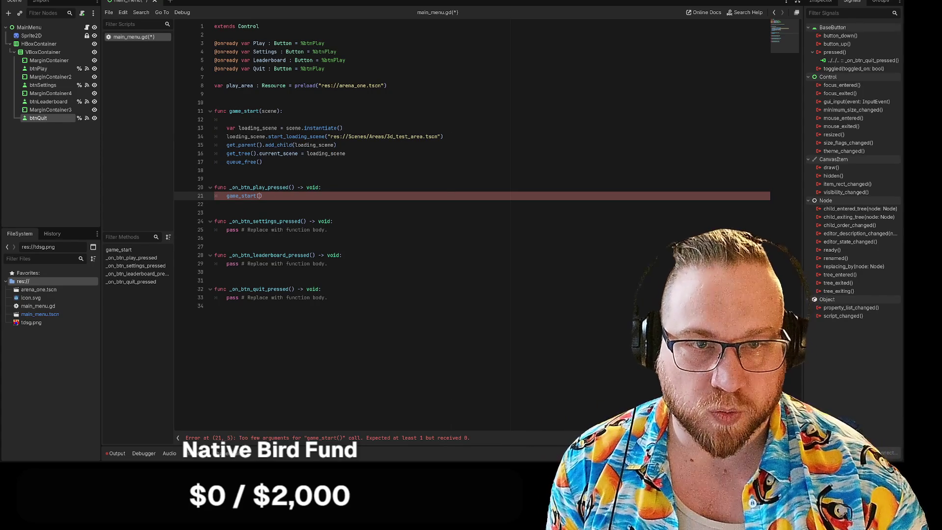
type("play")
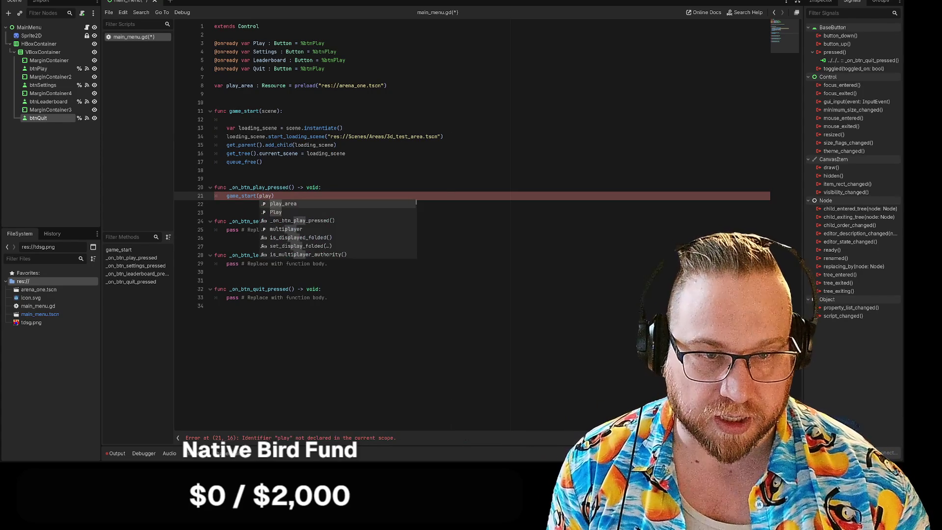
key("Return")
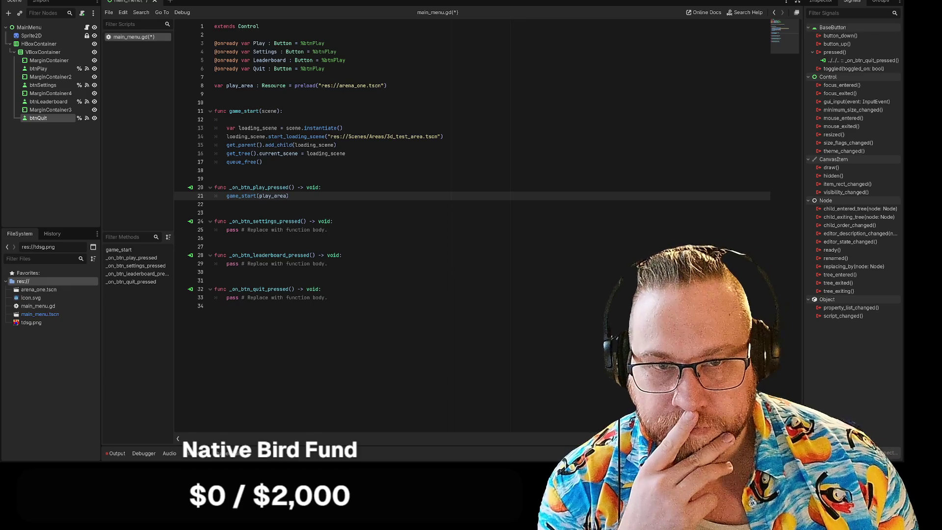
left_click(295, 85)
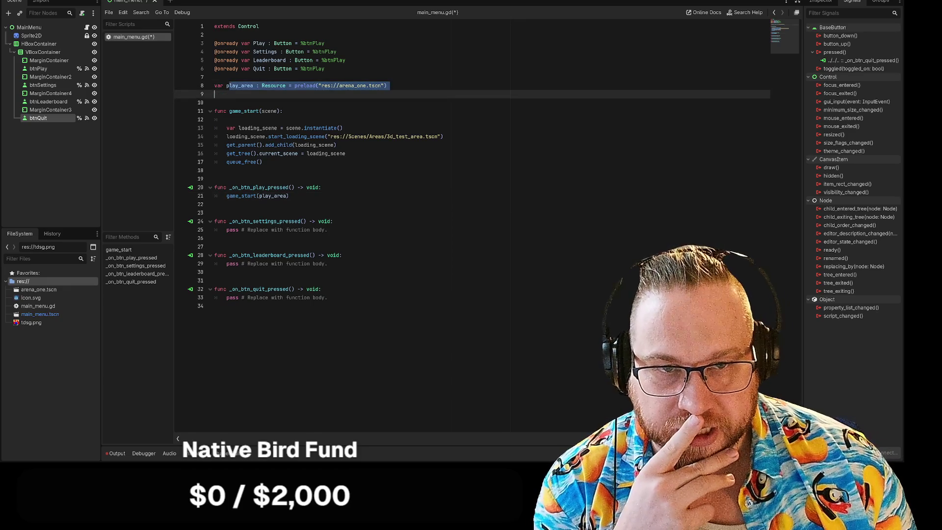
left_click(216, 102)
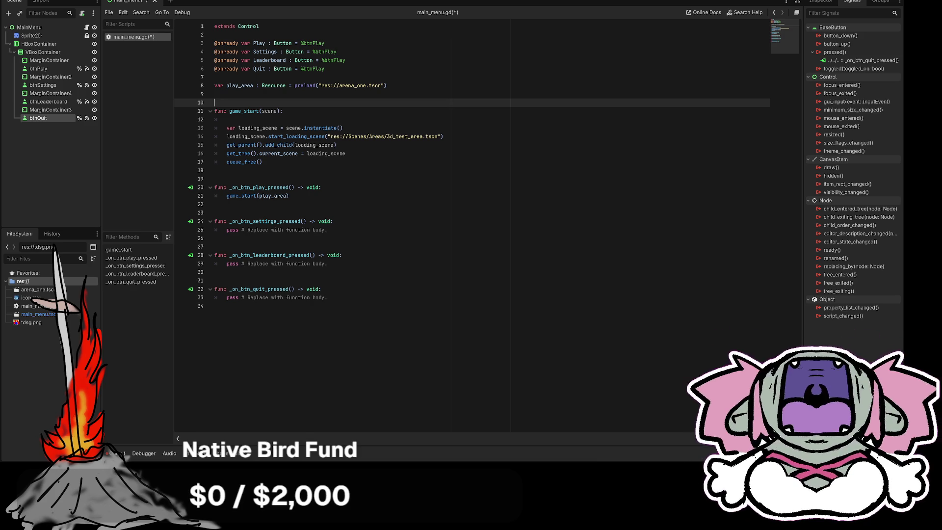
left_click(215, 213)
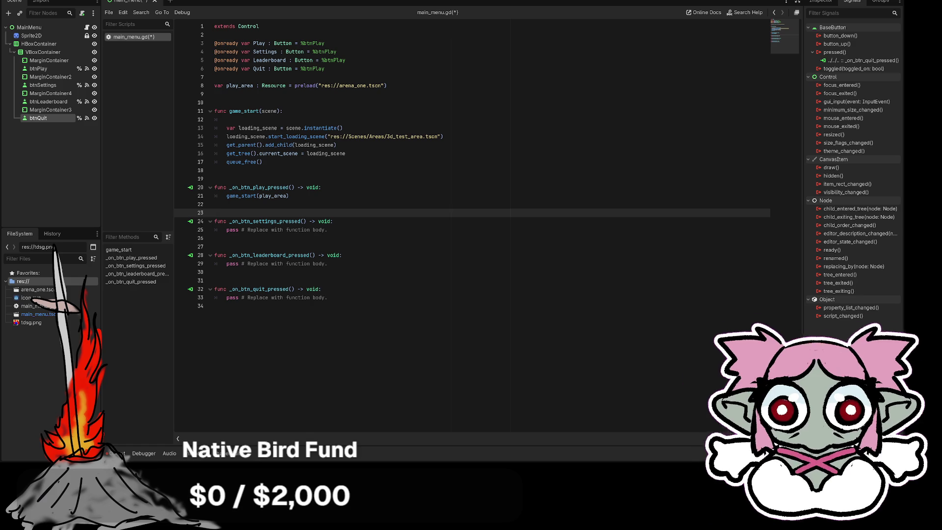
left_click_drag(328, 136, 440, 137)
Step: Replace the hardcoded 3d_test_area path on line 14 with scene in start_loading_scene()
type("scene")
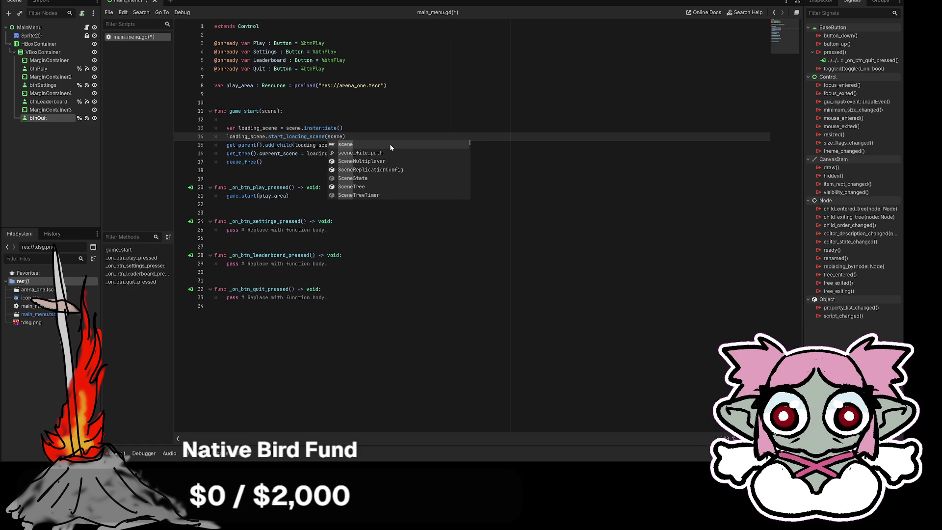
left_click(215, 179)
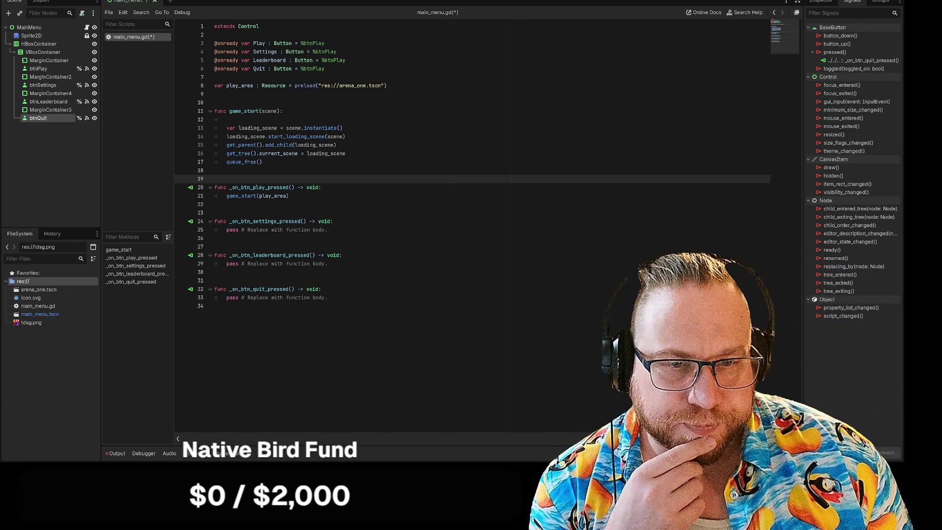
left_click(304, 196)
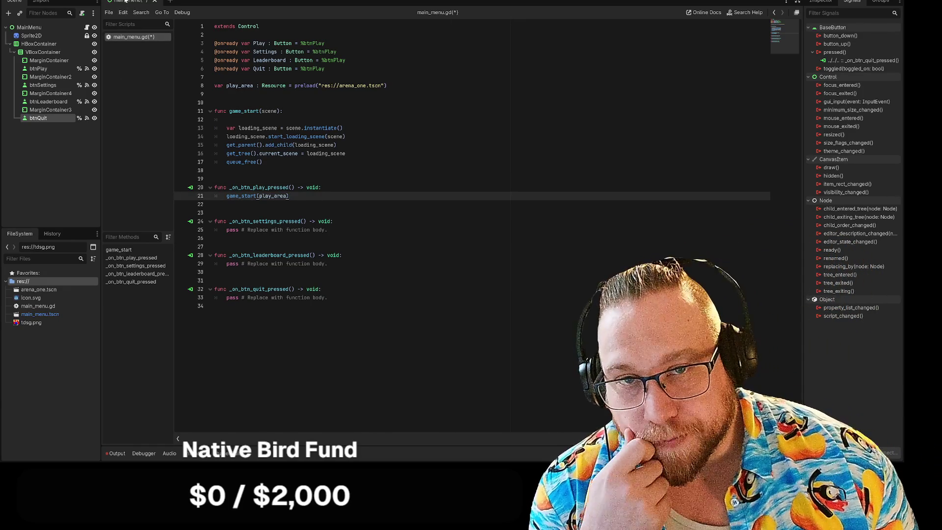
Step: Save the main_menu scene, then create a Scenes folder and move arena_one.tscn and main_menu.tscn into it
right_click(129, 1)
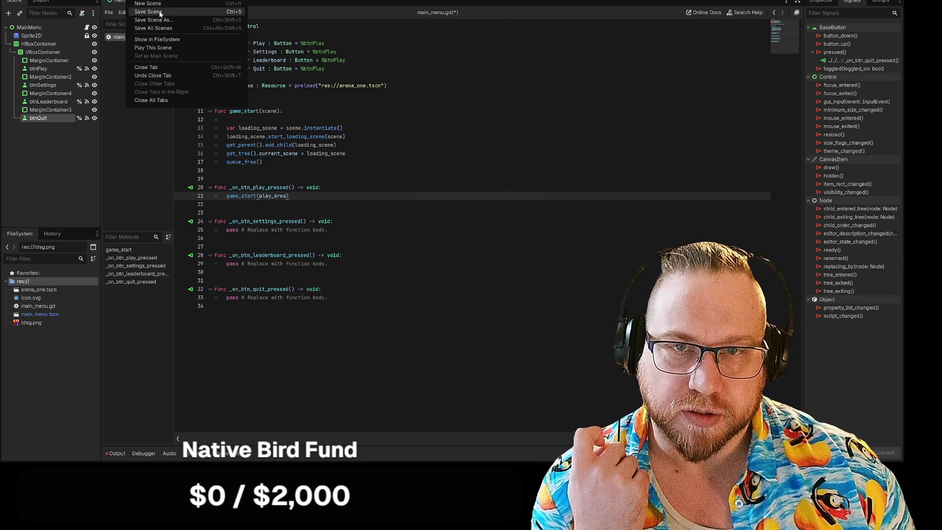
left_click(161, 11)
right_click(40, 366)
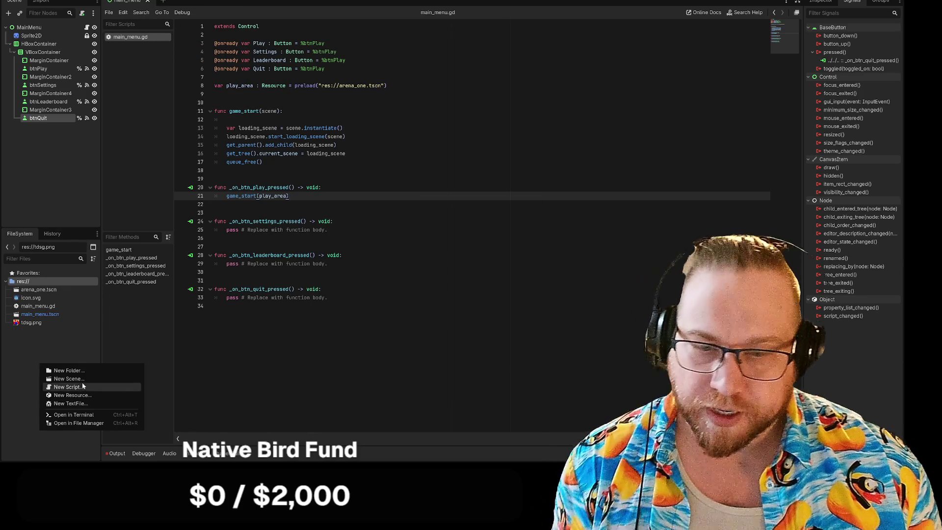
left_click(68, 371)
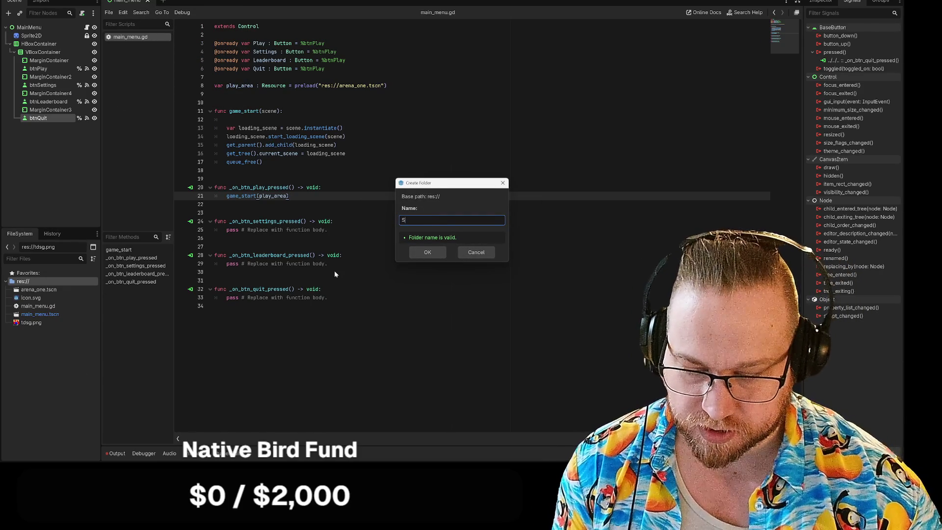
type("Scenes")
key("Return")
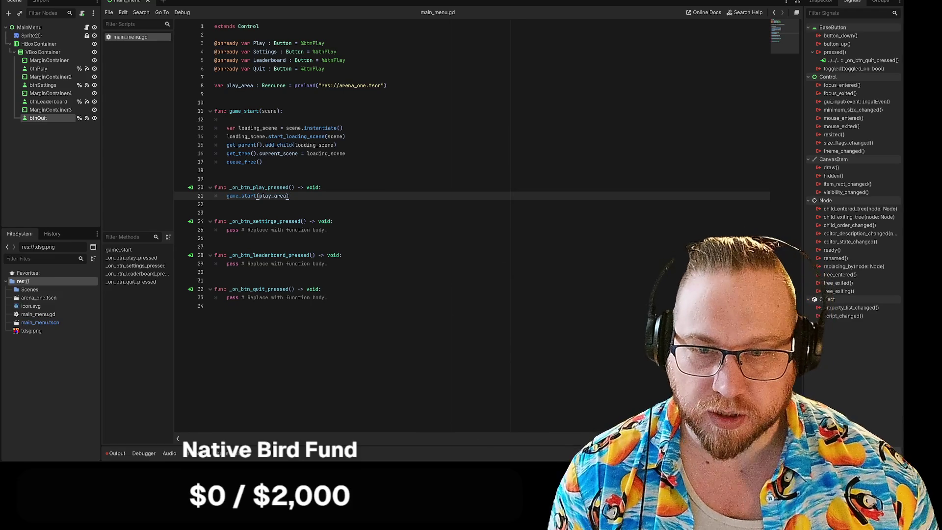
mouse_move(42, 298)
left_mouse_down()
mouse_move(36, 293)
mouse_move(44, 311)
mouse_move(35, 292)
left_mouse_up()
left_click(429, 234)
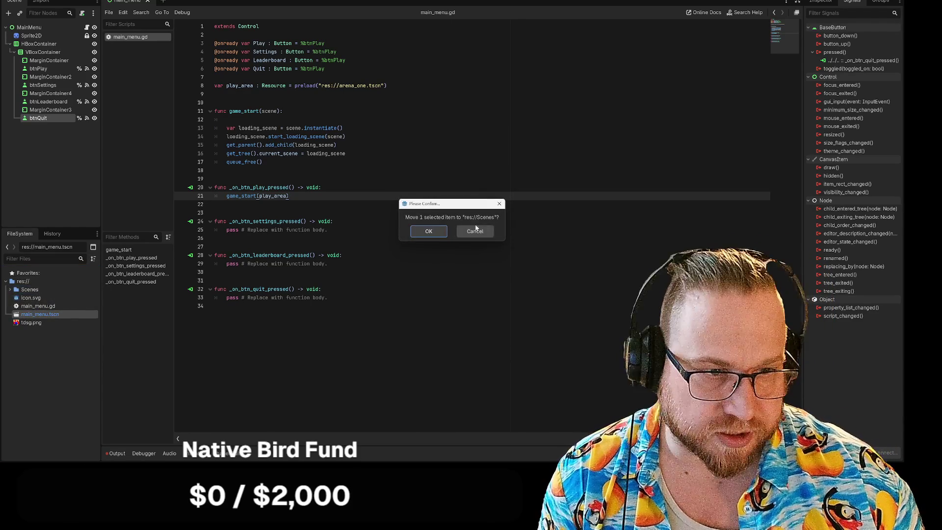
left_click(429, 231)
Step: Create a Scripts folder and move main_menu.gd into it
right_click(62, 333)
left_click(91, 340)
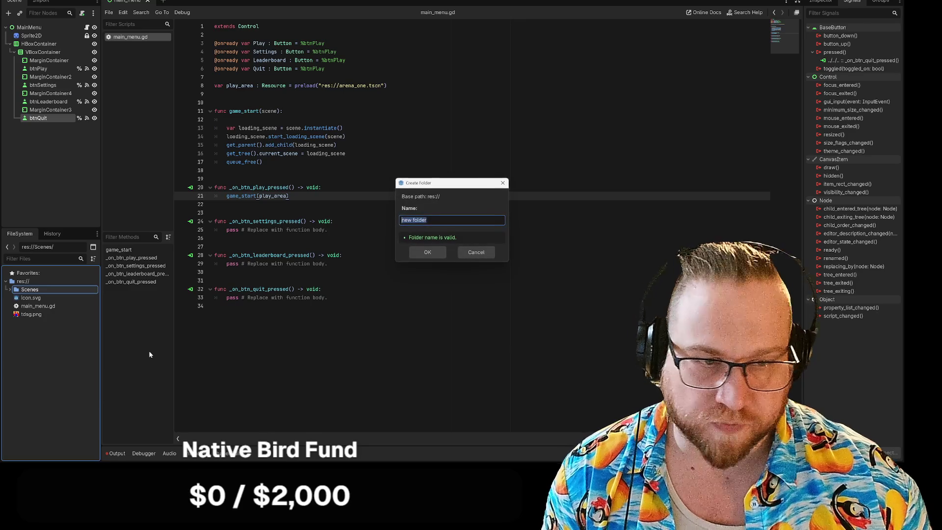
type("Scripts")
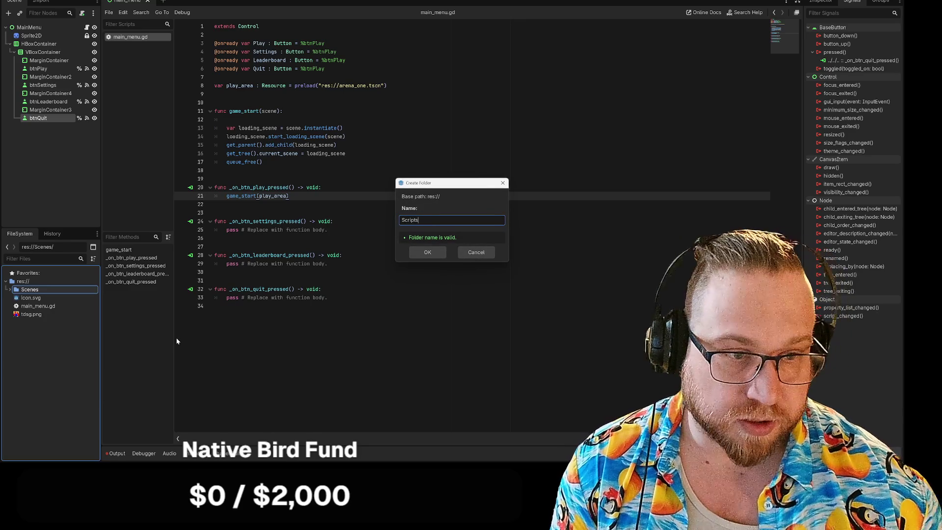
left_click(427, 252)
left_click(36, 317)
left_click_drag(35, 317, 30, 298)
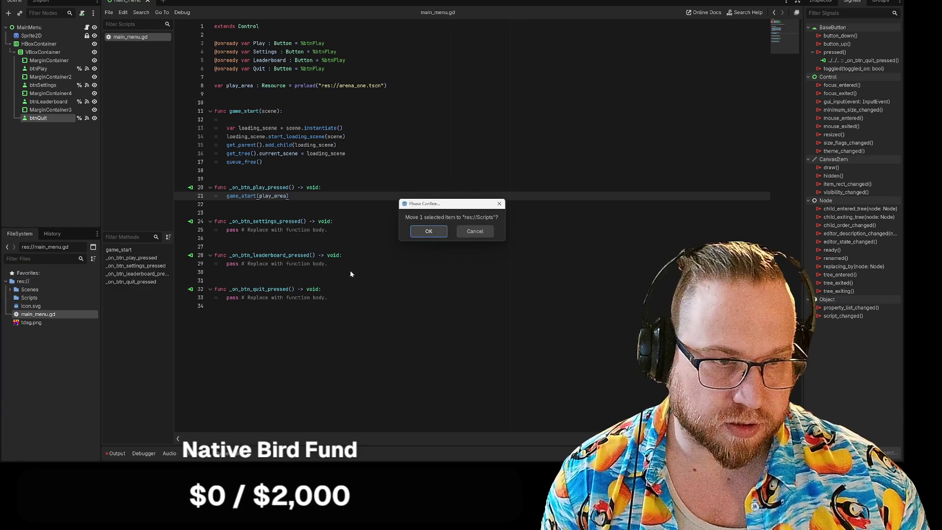
left_click(426, 231)
Step: Create a Sprites folder and move icon.svg and tdsg.png into it
right_click(44, 340)
left_click(85, 347)
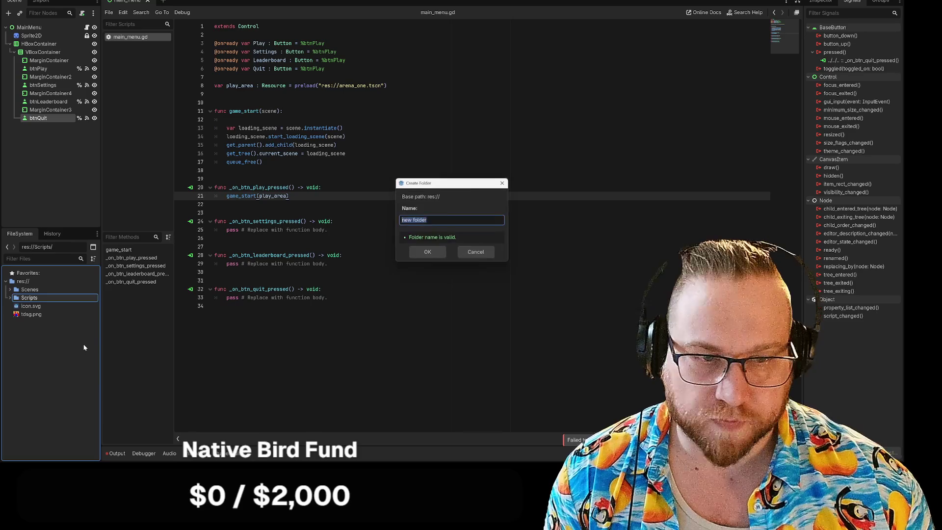
type("Sprites")
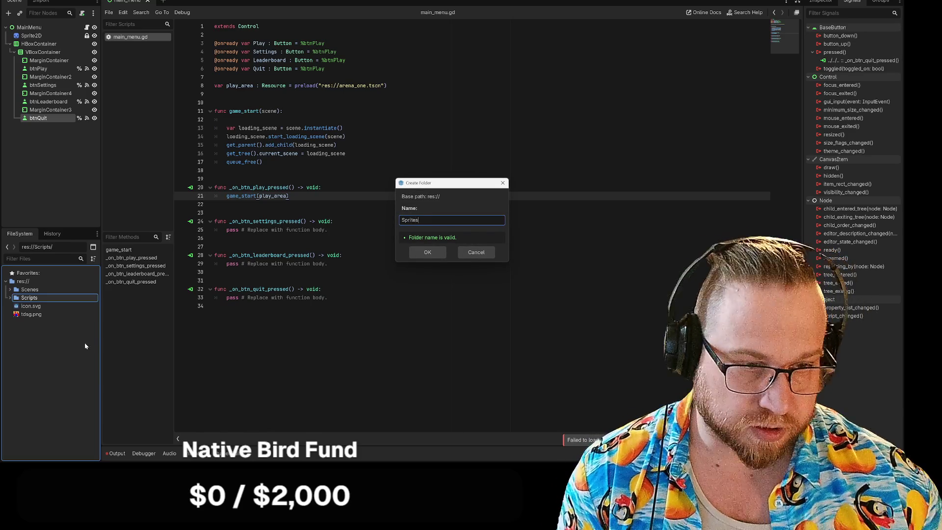
left_click(442, 251)
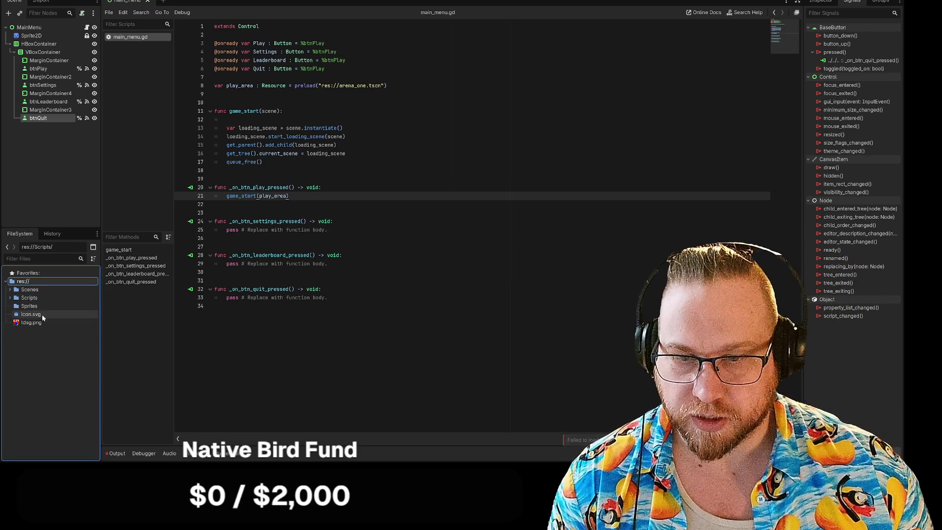
left_click_drag(28, 314, 29, 306)
key("Return")
left_click(429, 231)
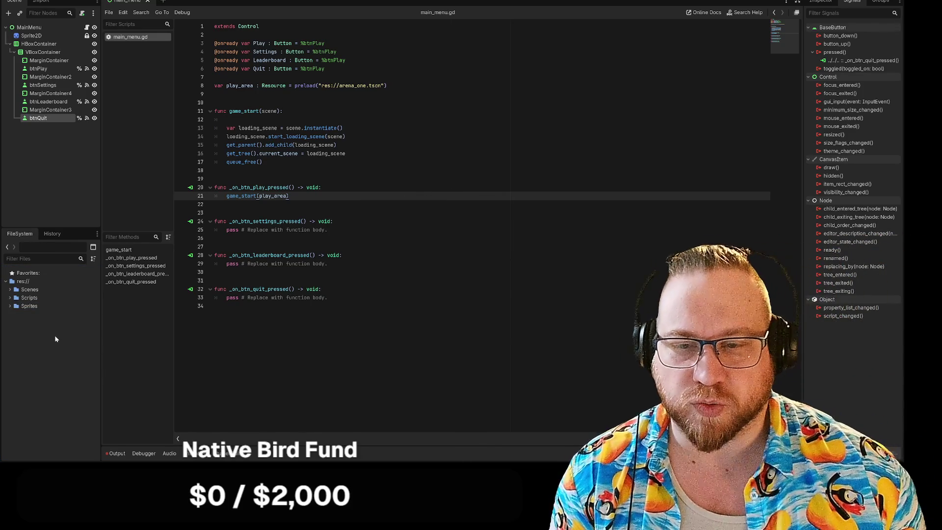
Step: Expand and collapse the Sprites folder to check its contents, then clear the node selection
left_click(9, 306)
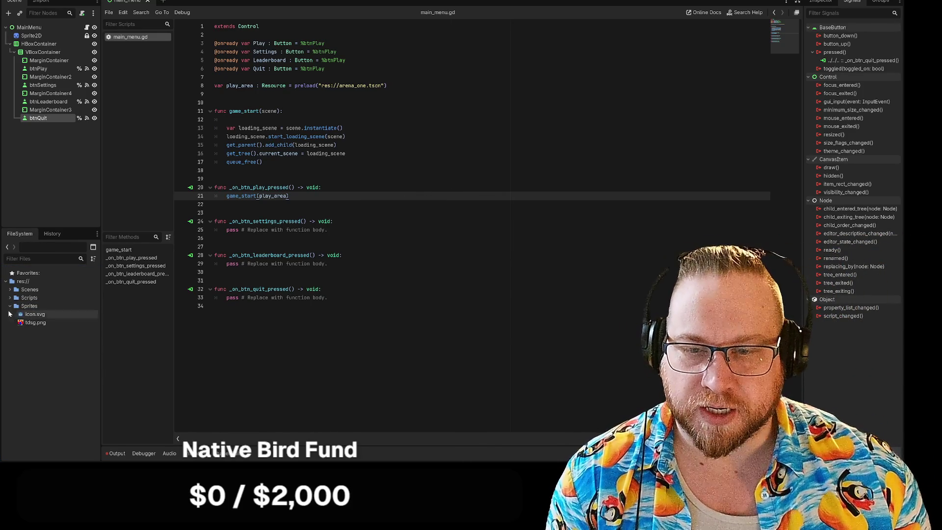
left_click(10, 306)
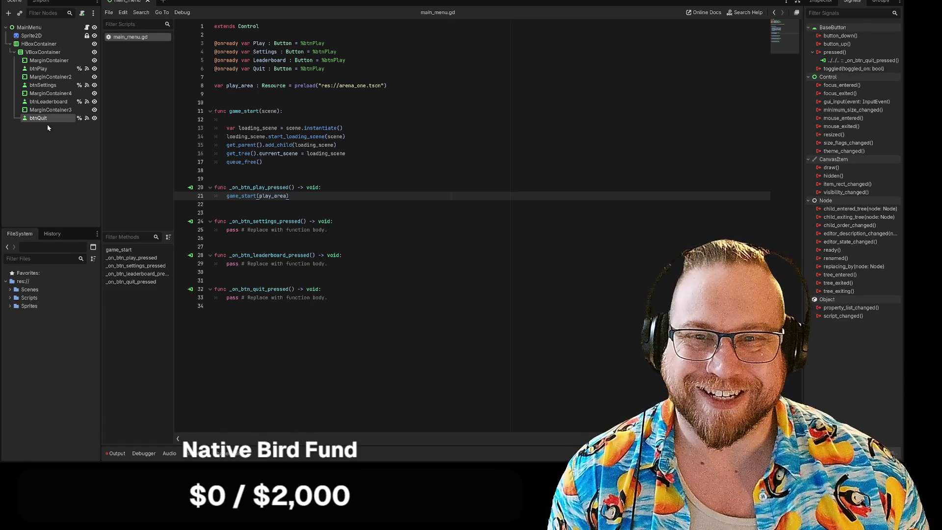
left_click(59, 166)
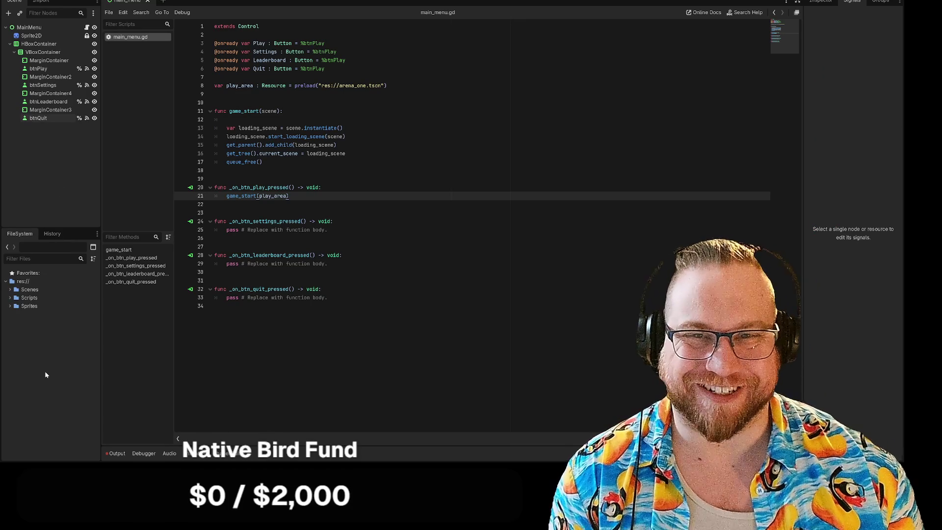
Step: Create a new 2D scene and rename its Node2D root to Player2D
left_click(163, 1)
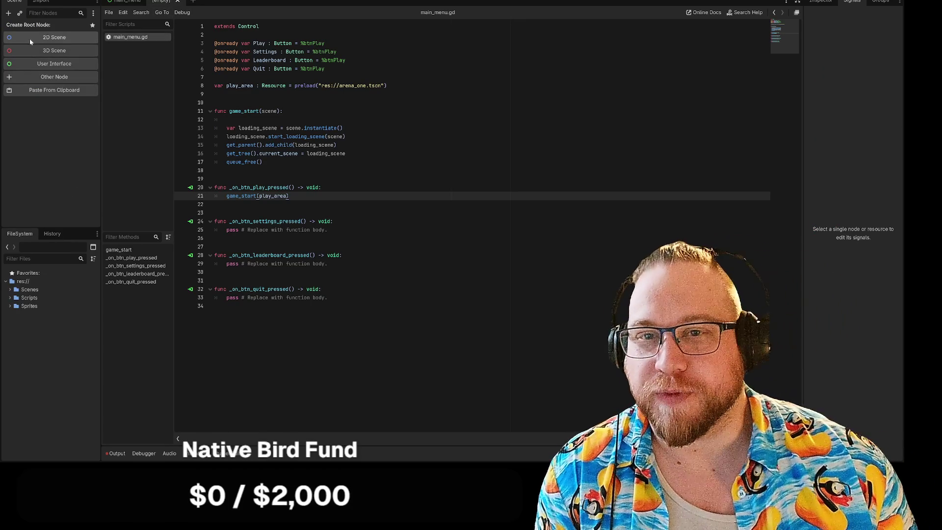
left_click(38, 39)
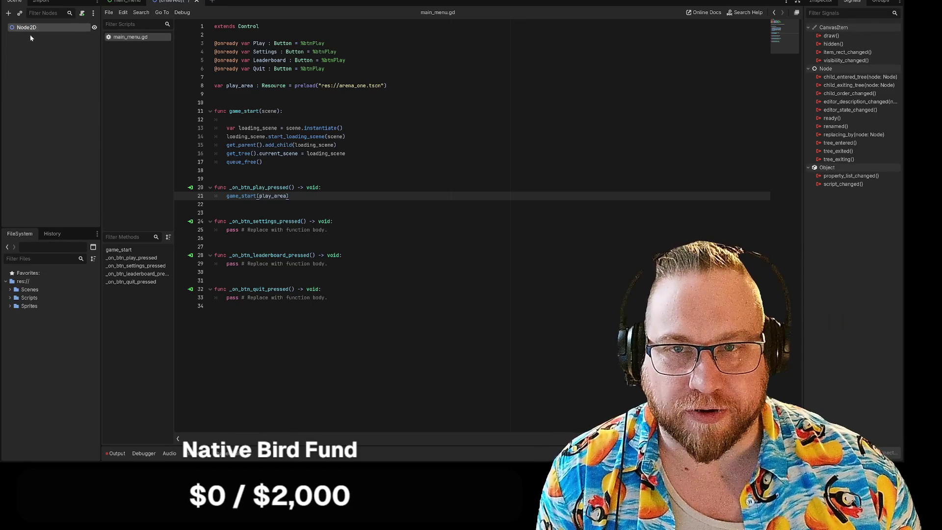
right_click(40, 30)
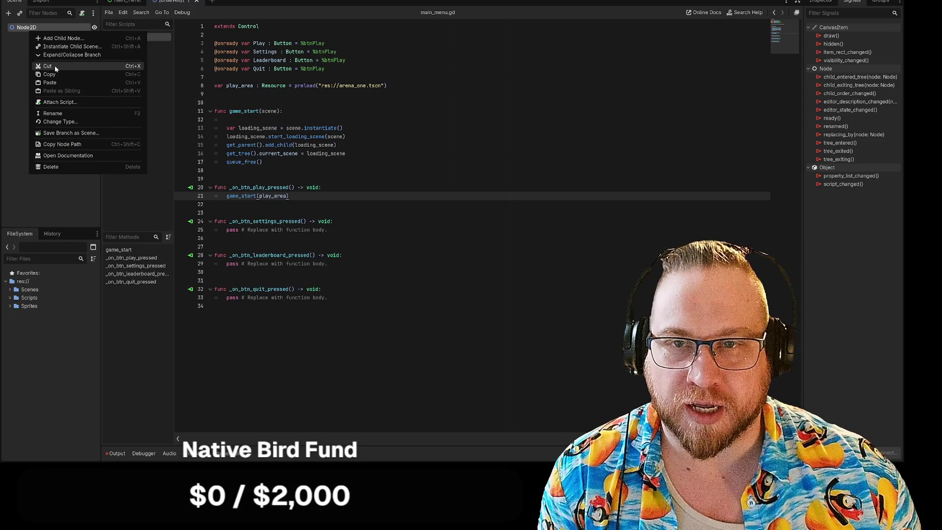
left_click(55, 113)
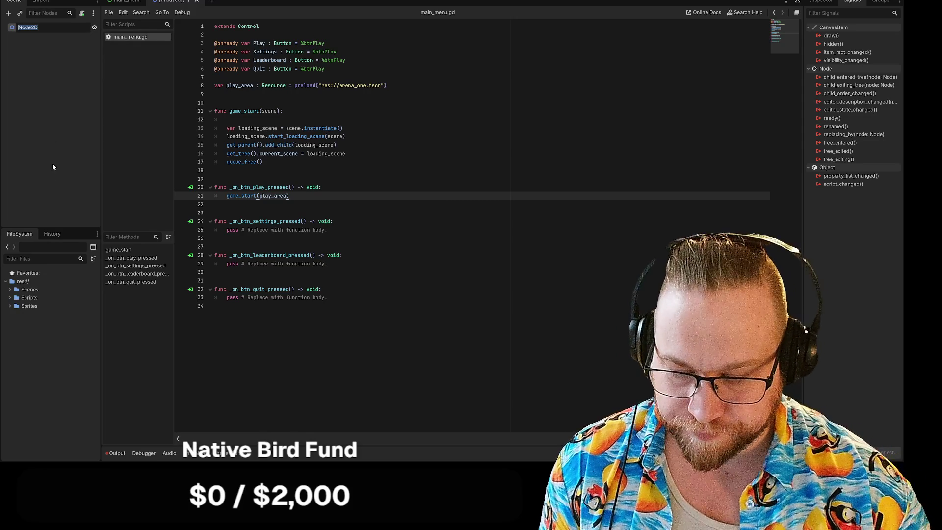
type("C")
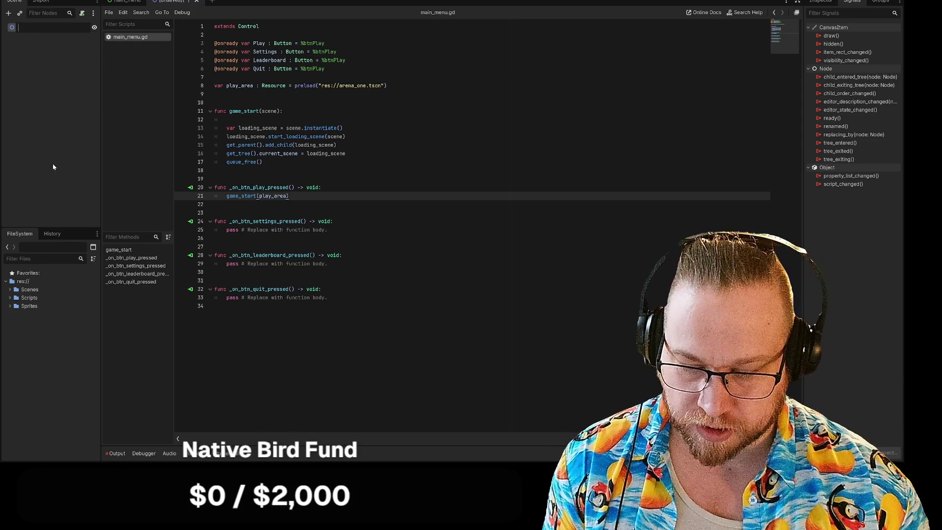
type("P;ayer")
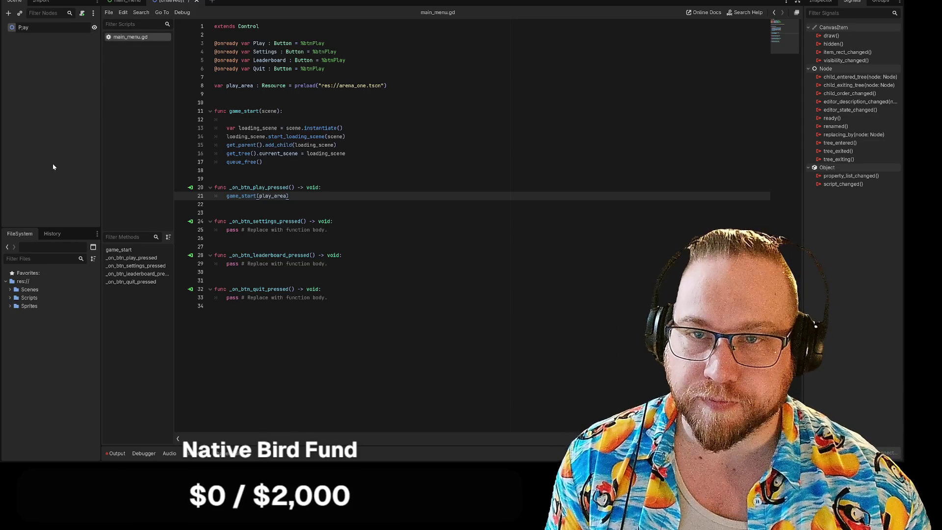
type("layer")
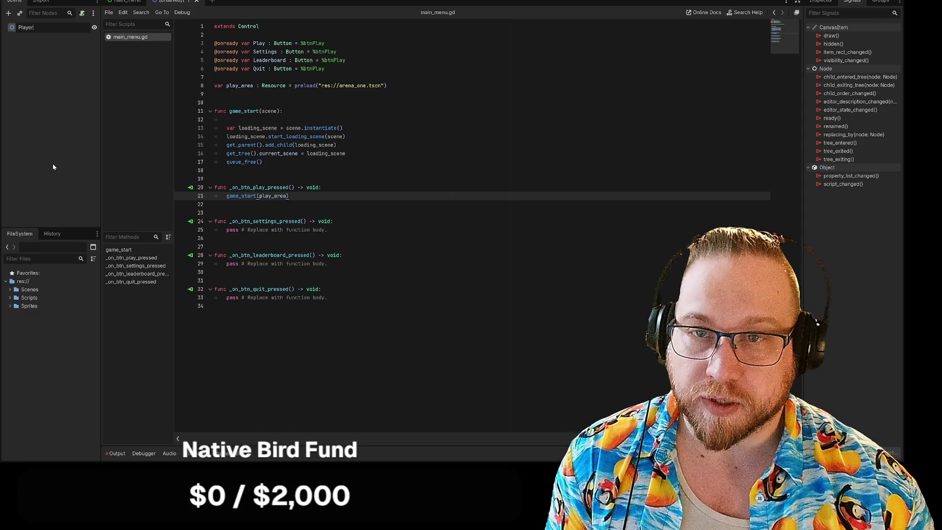
type("2D")
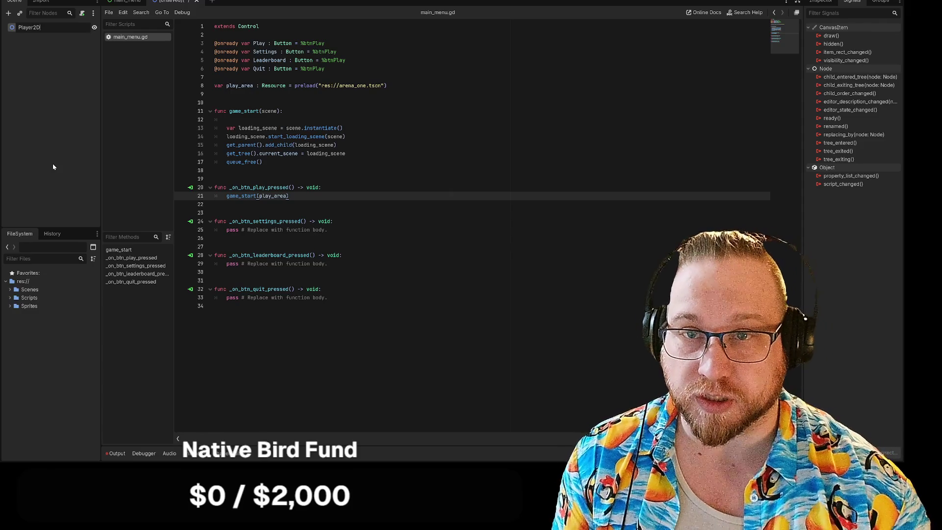
key("Return")
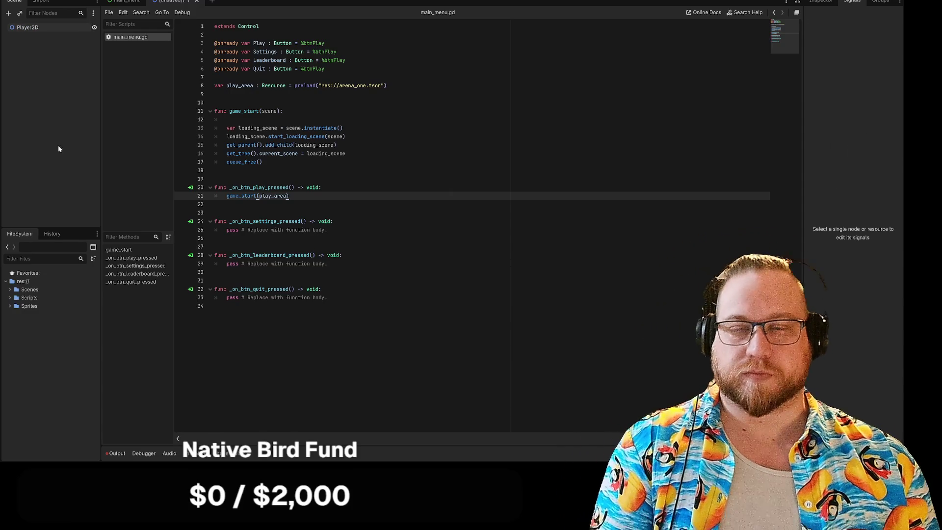
Step: Add a Sprite2D child node under Player2D, found by searching 'sprite2d'
right_click(35, 27)
left_click(73, 35)
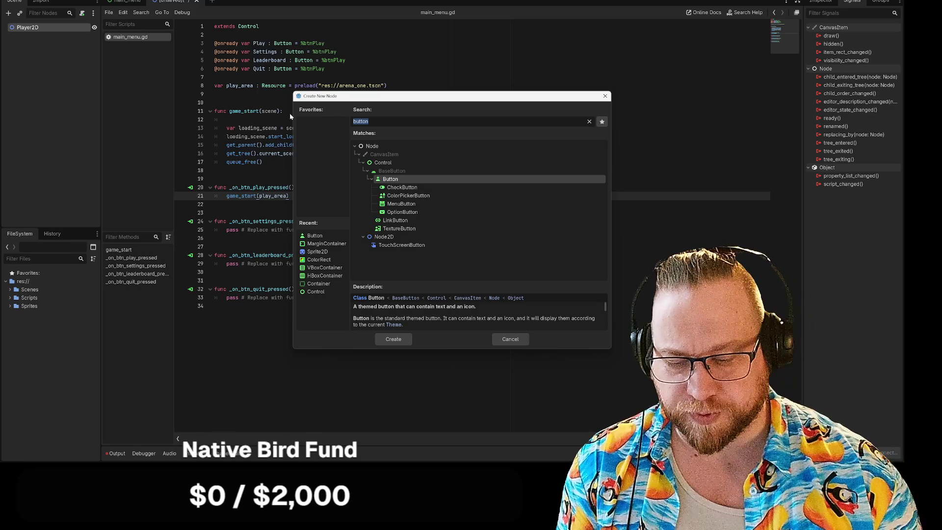
type("sprite")
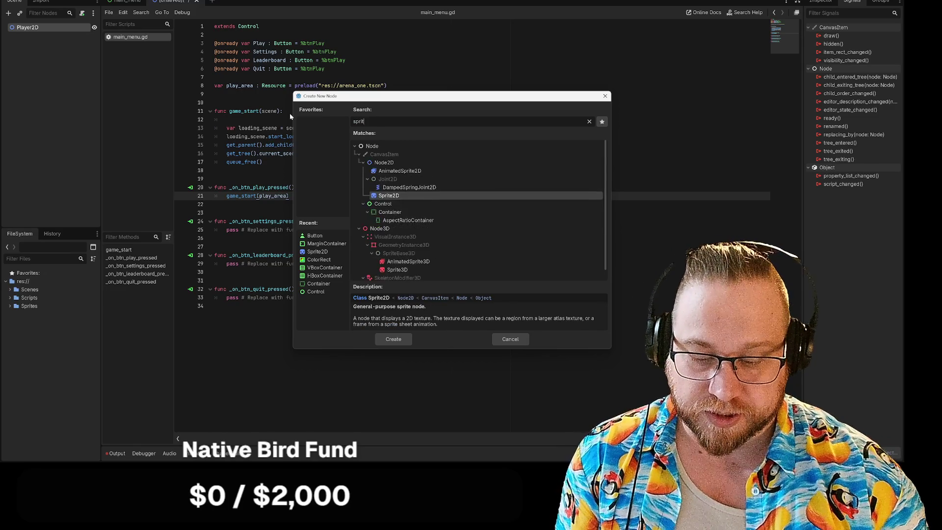
type("2d")
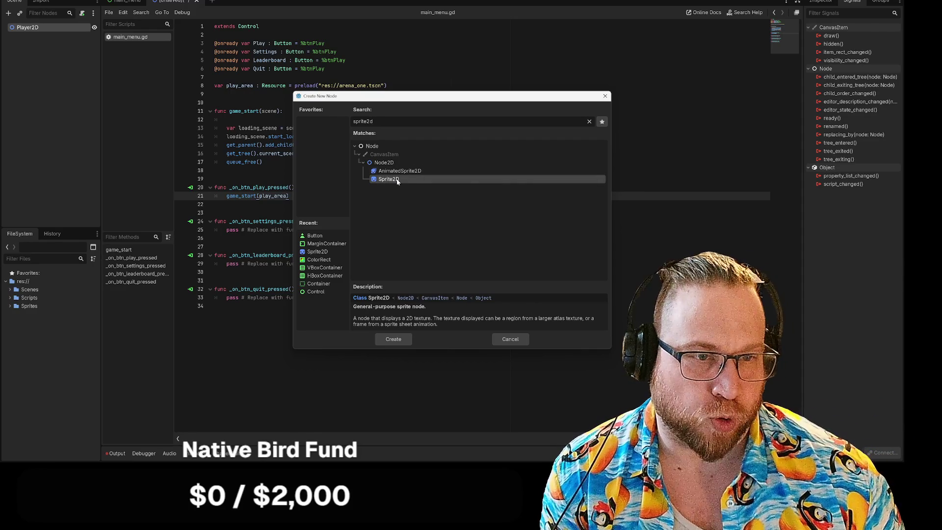
double_click(398, 181)
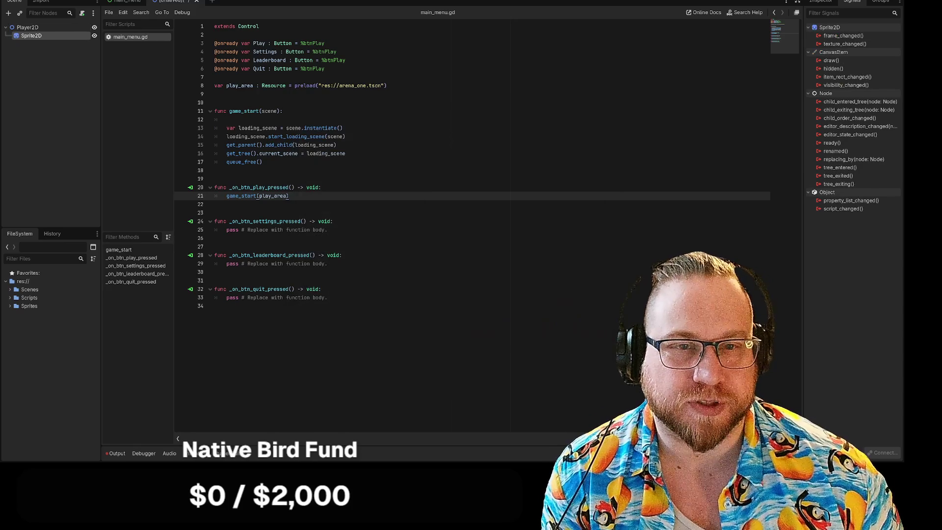
Step: Drag icon.svg from the Sprites folder onto the Sprite2D's Texture property in the Inspector
left_click(821, 2)
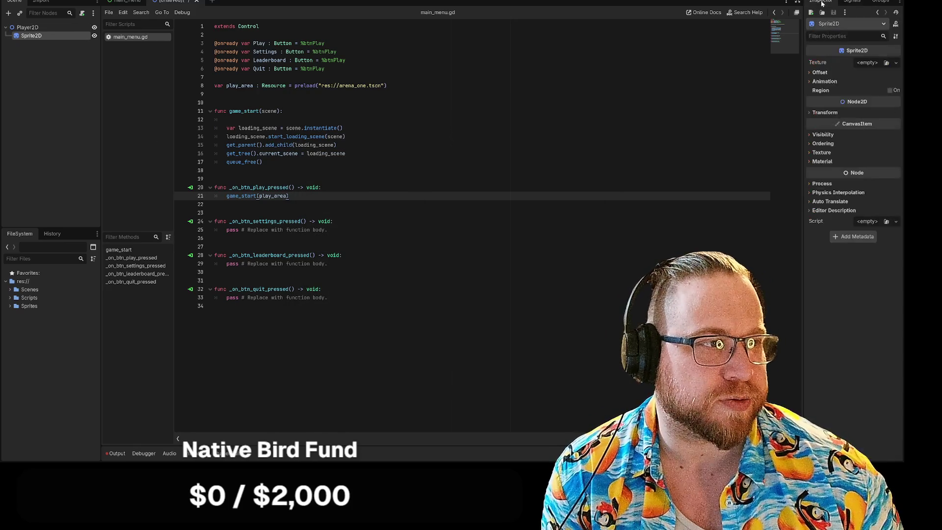
left_click(895, 63)
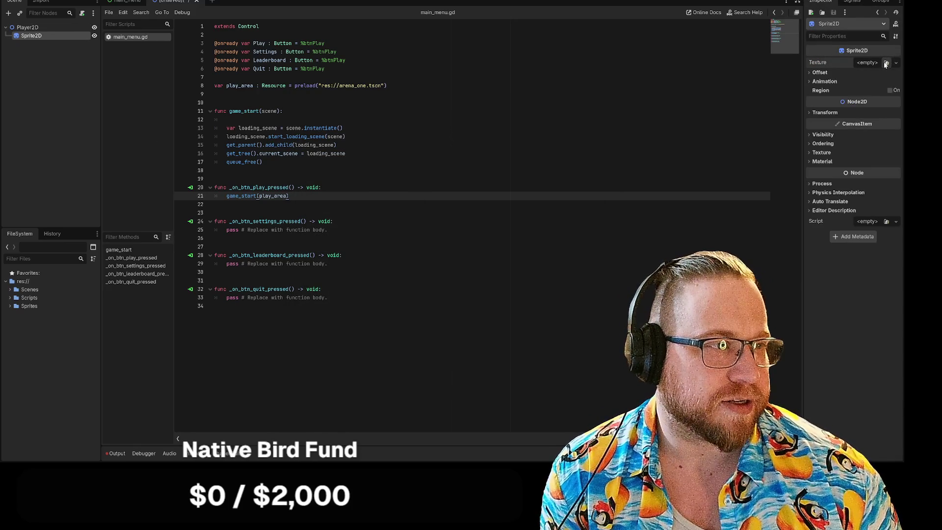
left_click(10, 307)
mouse_move(34, 314)
left_mouse_down()
mouse_move(440, 254)
mouse_move(879, 75)
mouse_move(876, 65)
left_mouse_up()
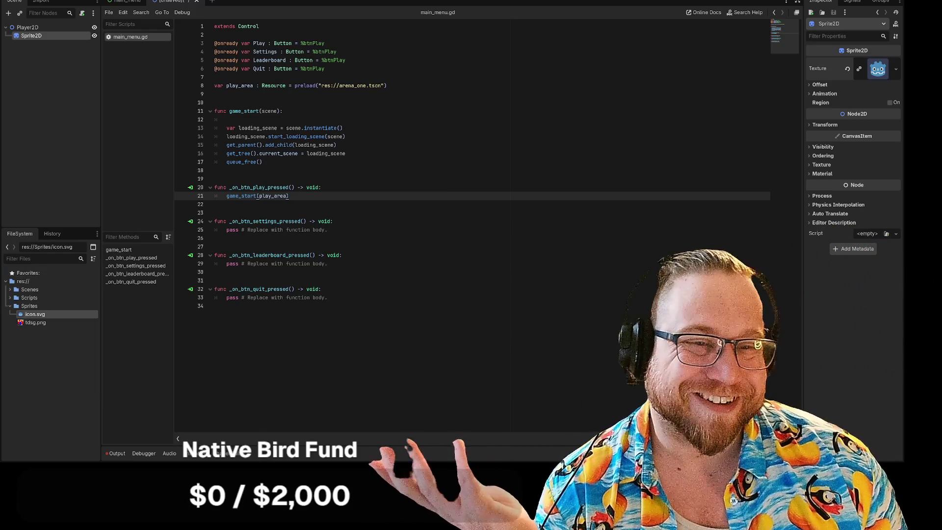
Step: Expand the Sprite2D's Offset settings in the Inspector
left_click(215, 213)
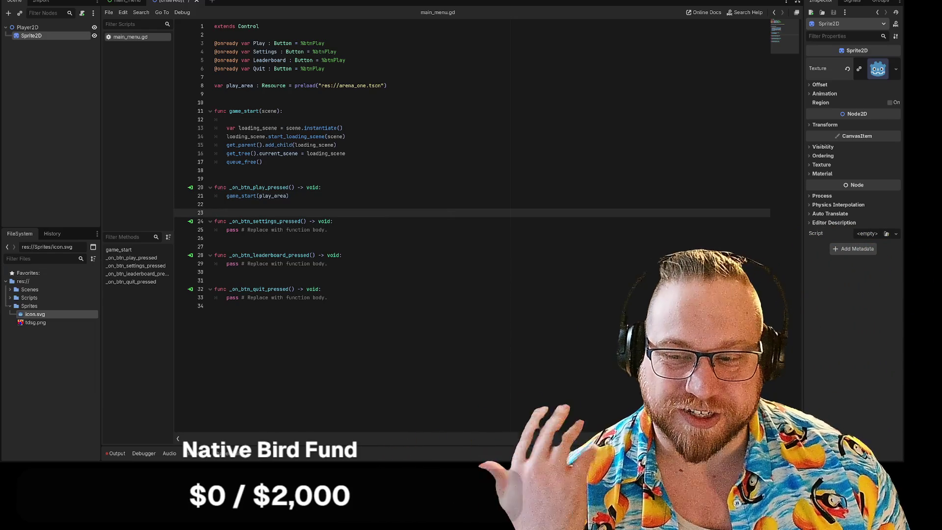
left_click(812, 85)
left_click(812, 85)
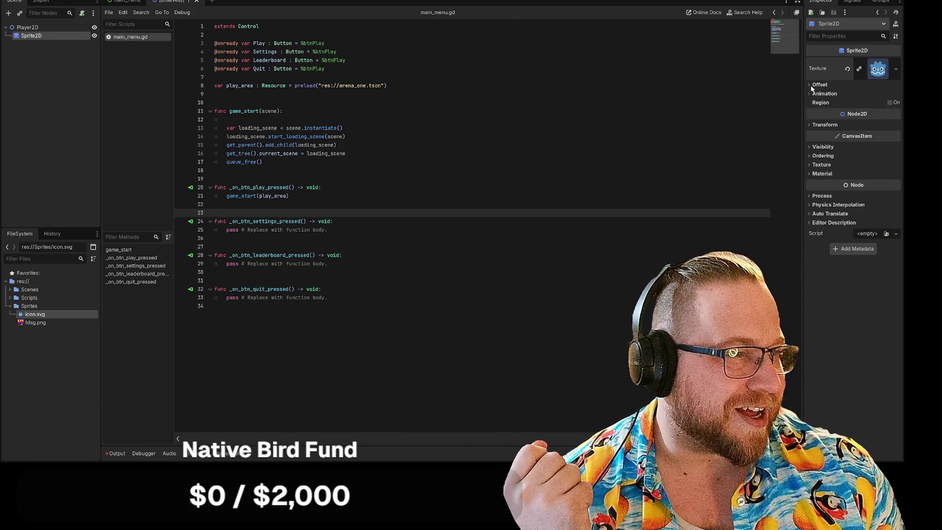
left_click(813, 85)
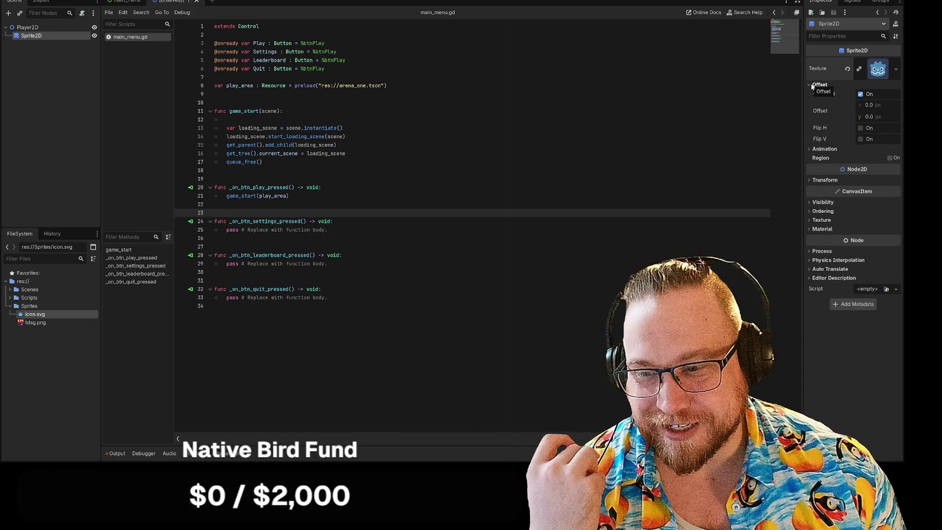
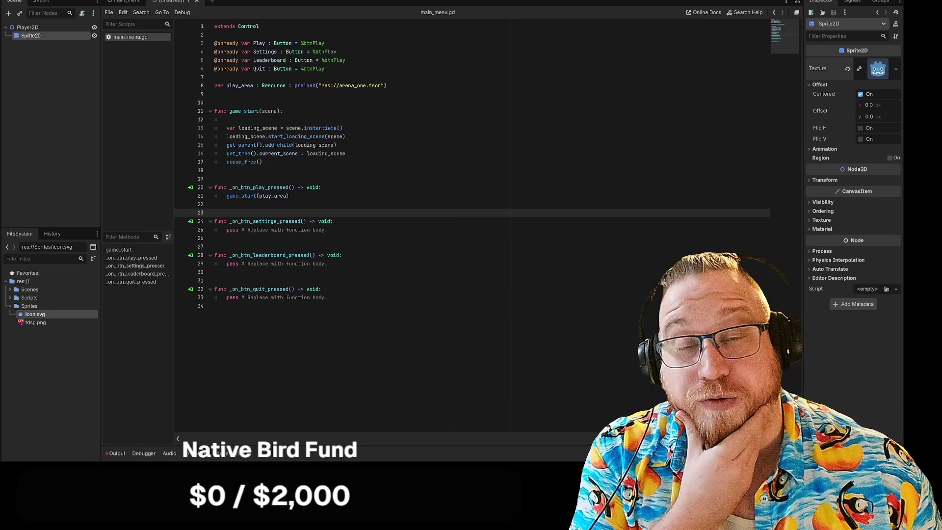
Step: Bring the Steam store window for Alpine Lake in front of the Godot editor
key("alt+Tab")
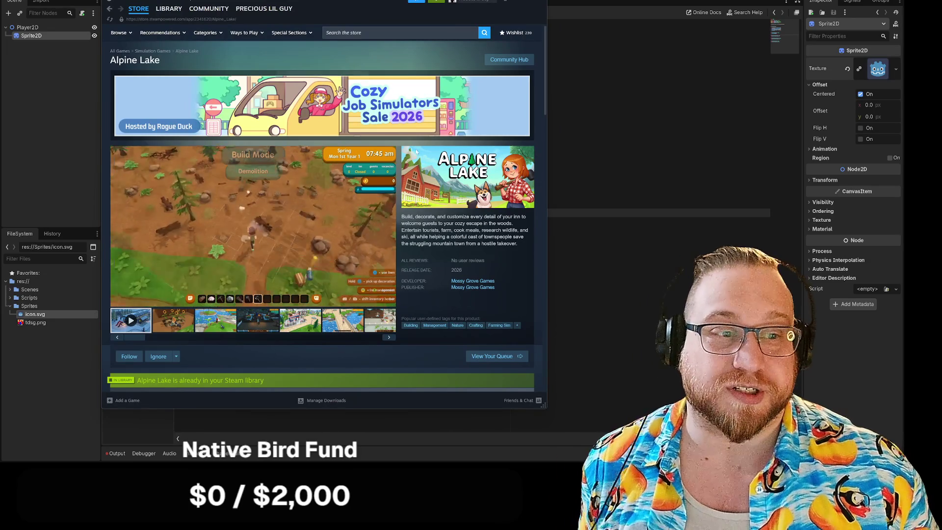
scroll(535, 198, "down", 1)
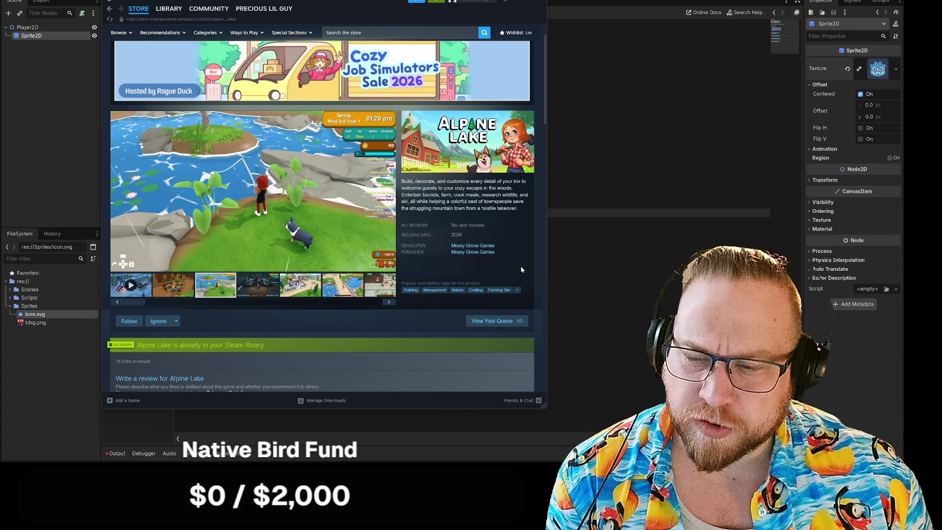
scroll(519, 265, "down", 7)
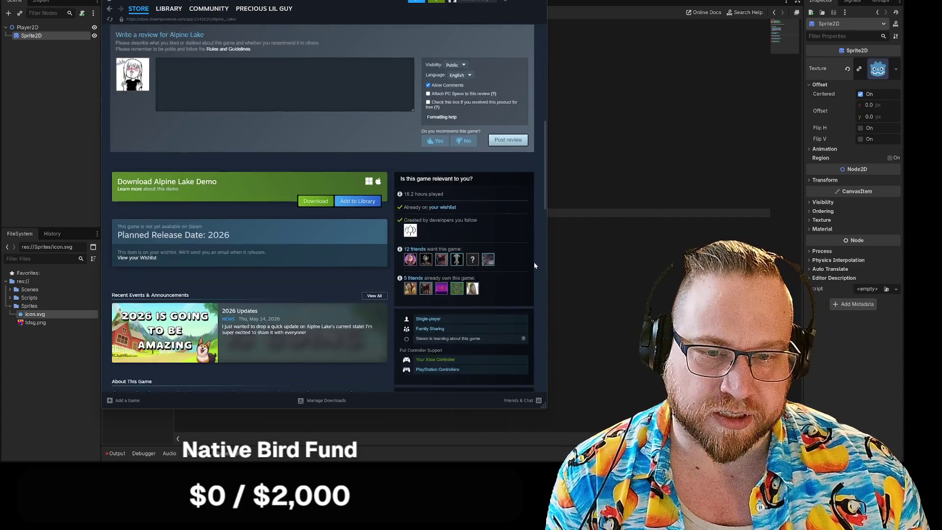
scroll(535, 266, "down", 6)
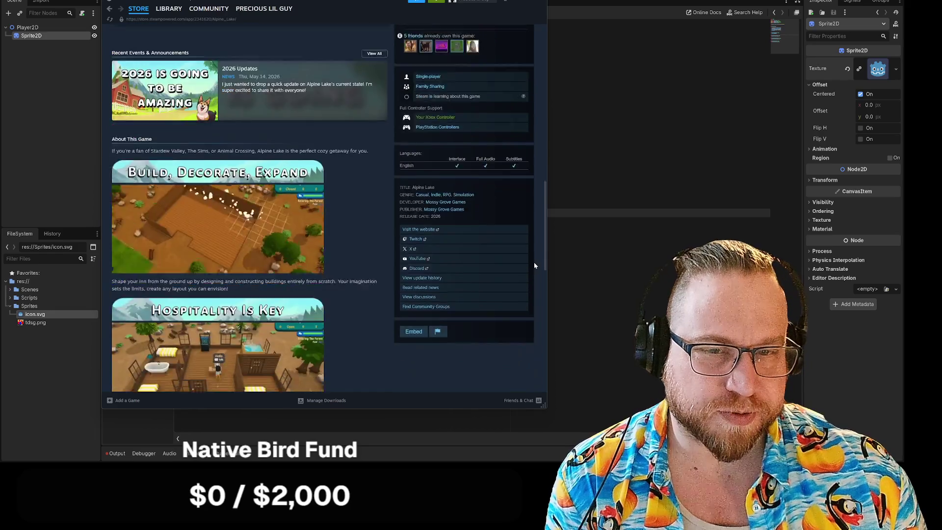
scroll(535, 266, "down", 5)
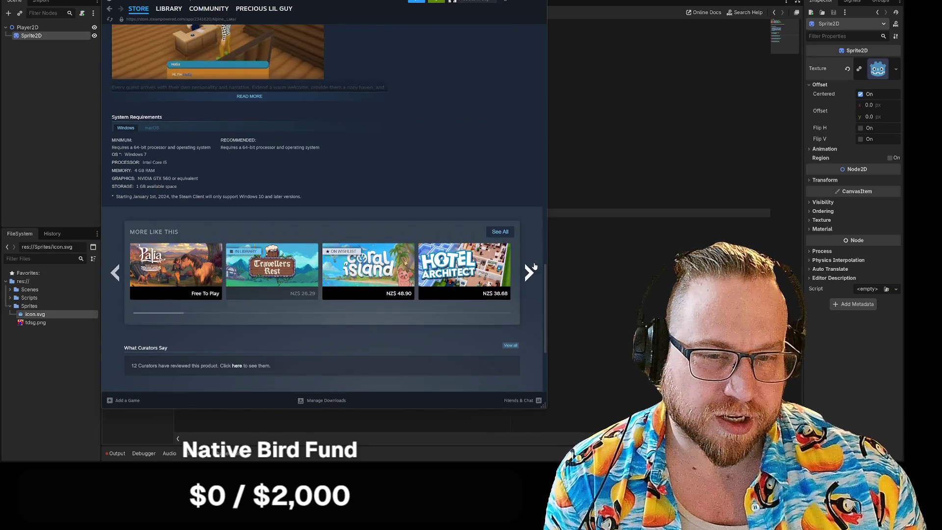
scroll(535, 267, "up", 10)
scroll(534, 263, "up", 8)
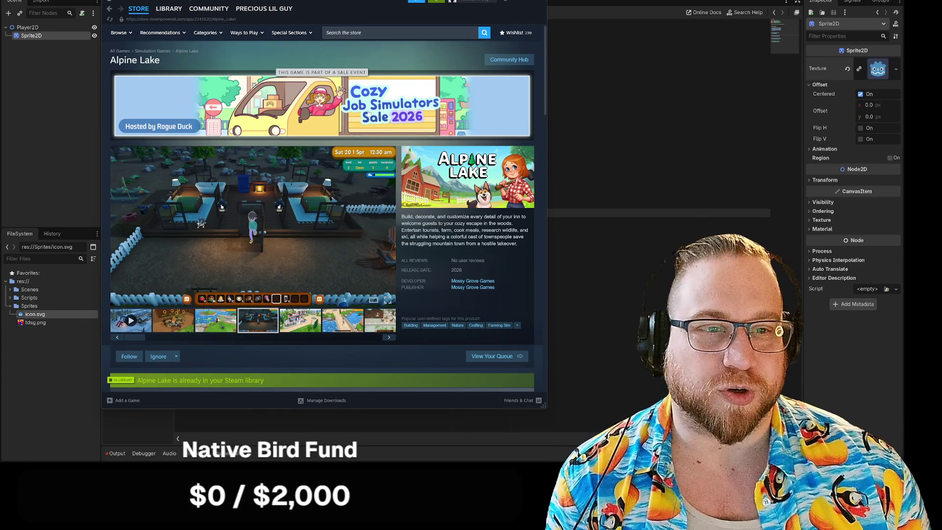
left_click(367, 106)
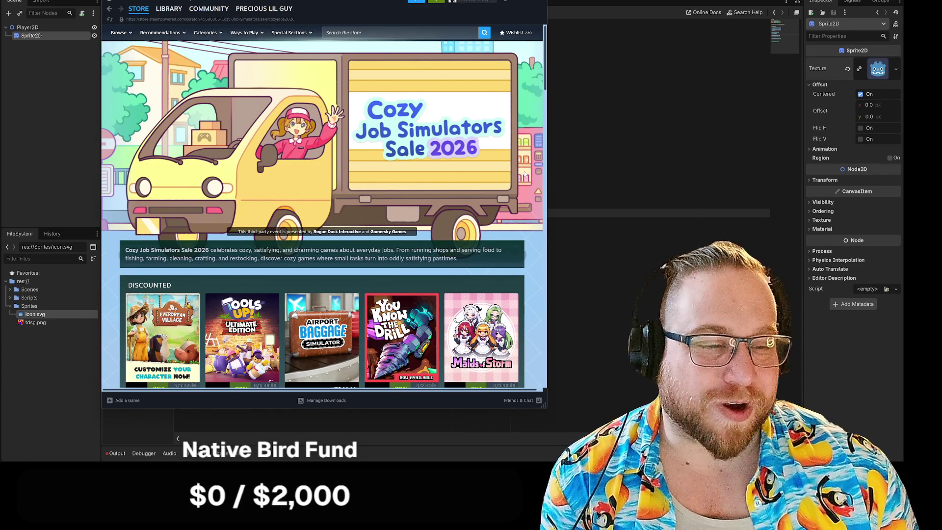
Step: Browse the sale's discounted games and open the You Know The Drill store page
scroll(524, 173, "down", 2)
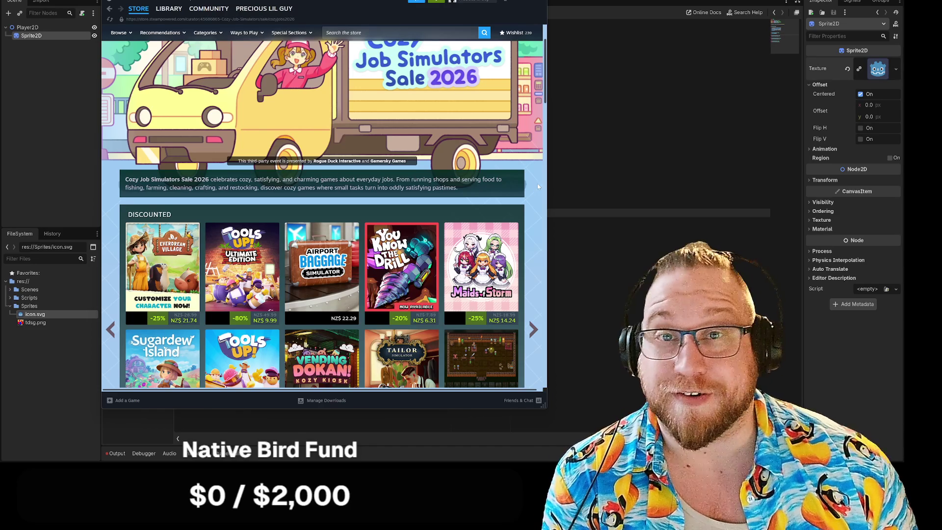
scroll(542, 192, "down", 5)
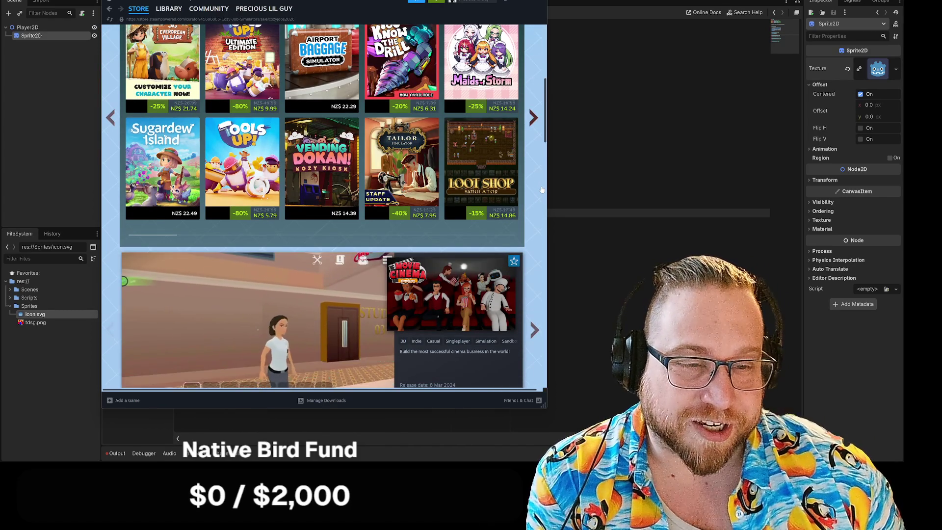
scroll(542, 190, "up", 1)
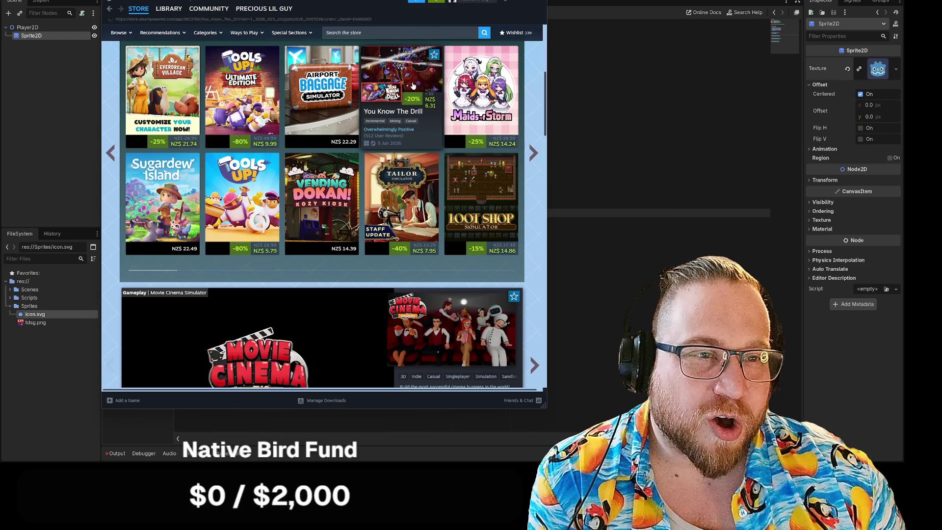
left_click(413, 85)
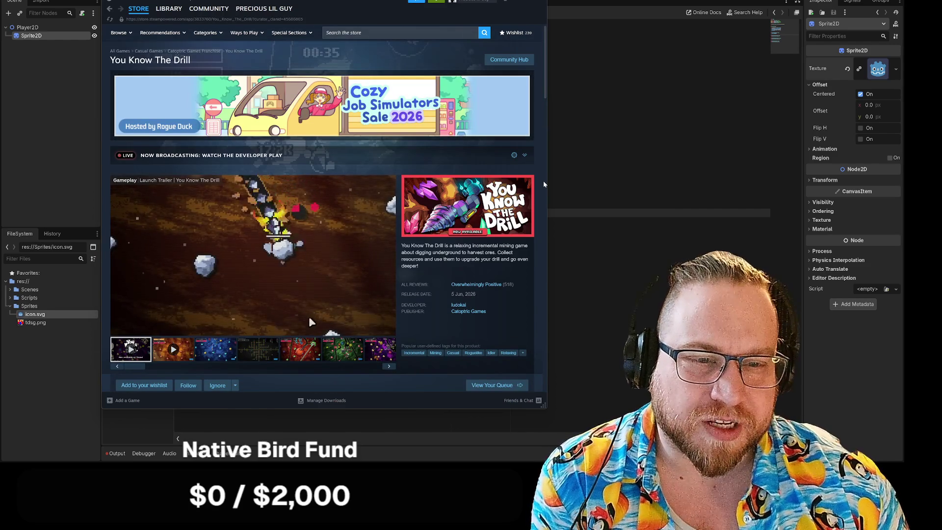
Step: Return to the Alpine Lake store page, look through it, and close the Steam window
scroll(544, 181, "down", 1)
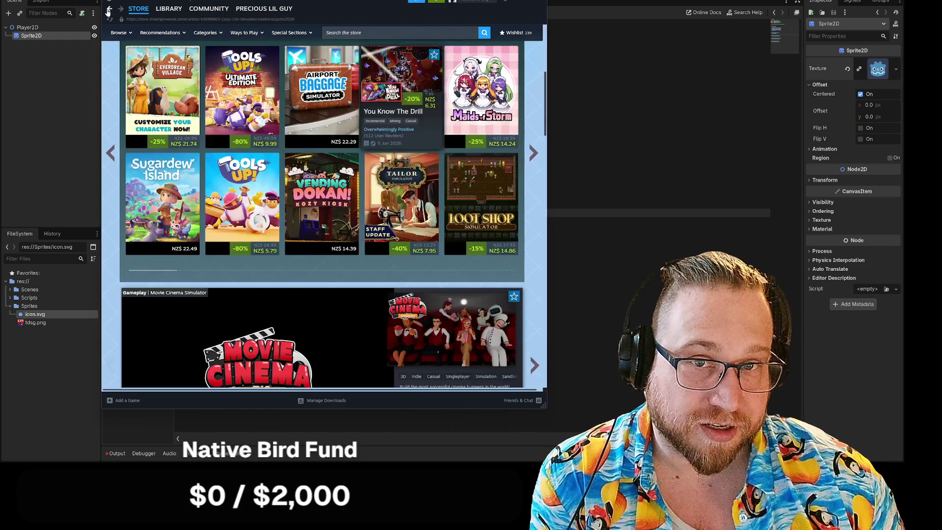
left_click(109, 9)
scroll(519, 230, "down", 6)
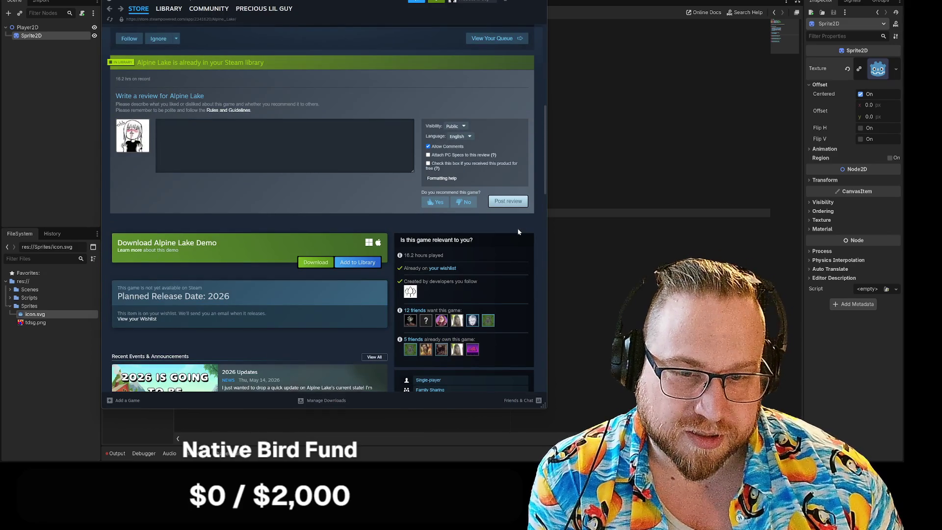
scroll(519, 231, "down", 2)
scroll(519, 232, "up", 4)
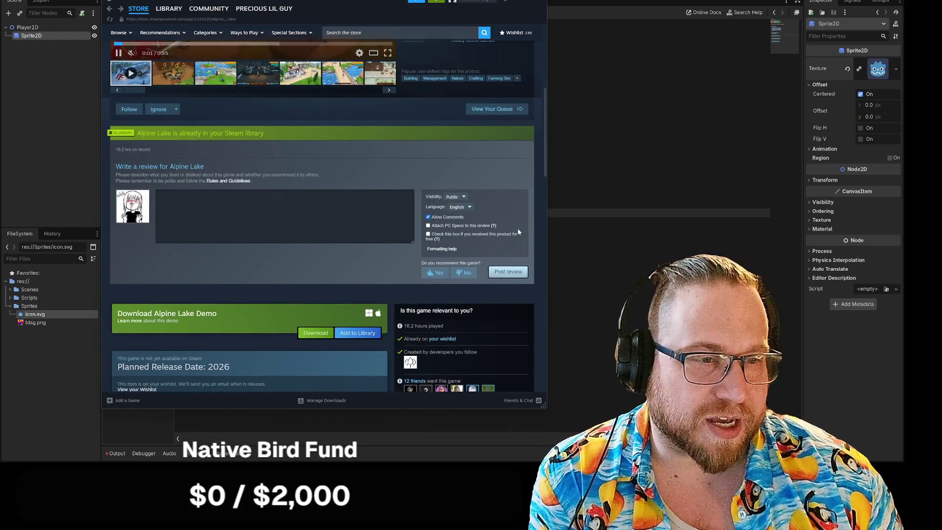
scroll(519, 231, "up", 5)
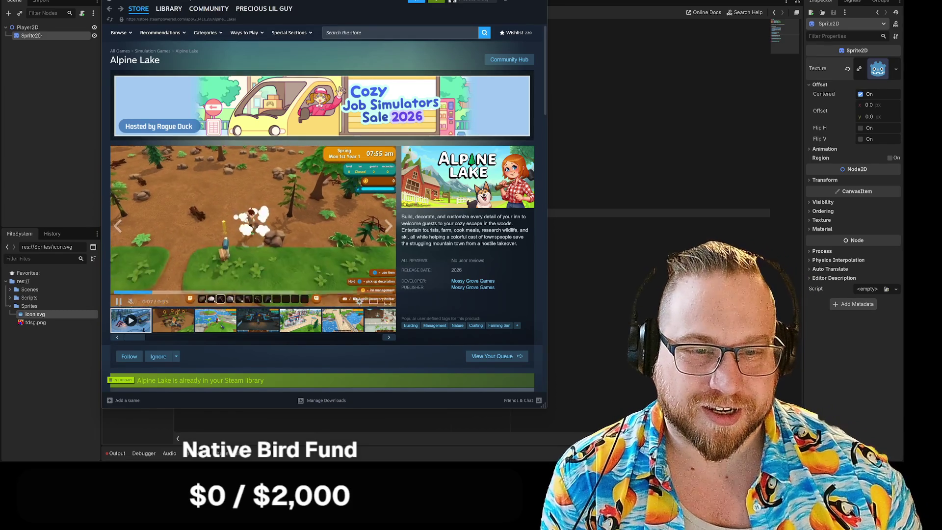
left_click(544, 2)
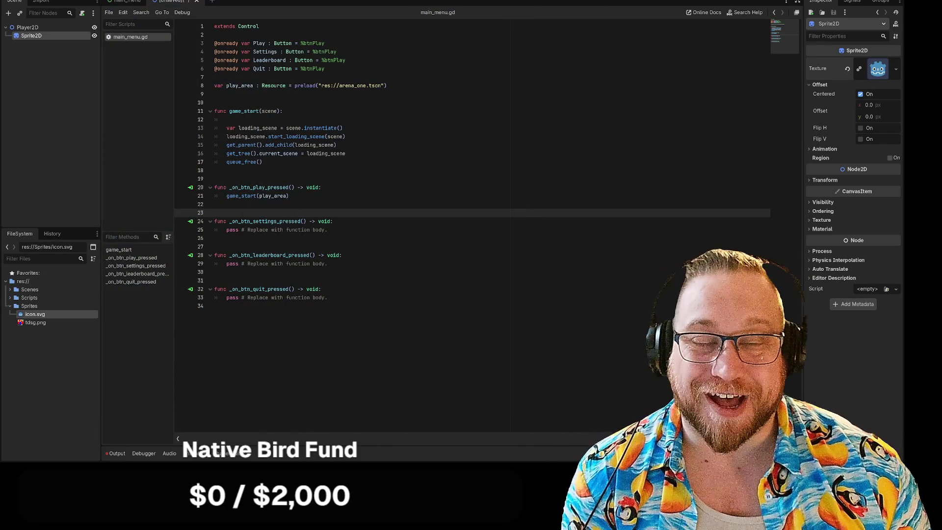
Step: Save the unsaved Player2D scene tab as player_2d.tscn inside the Scenes folder
right_click(171, 2)
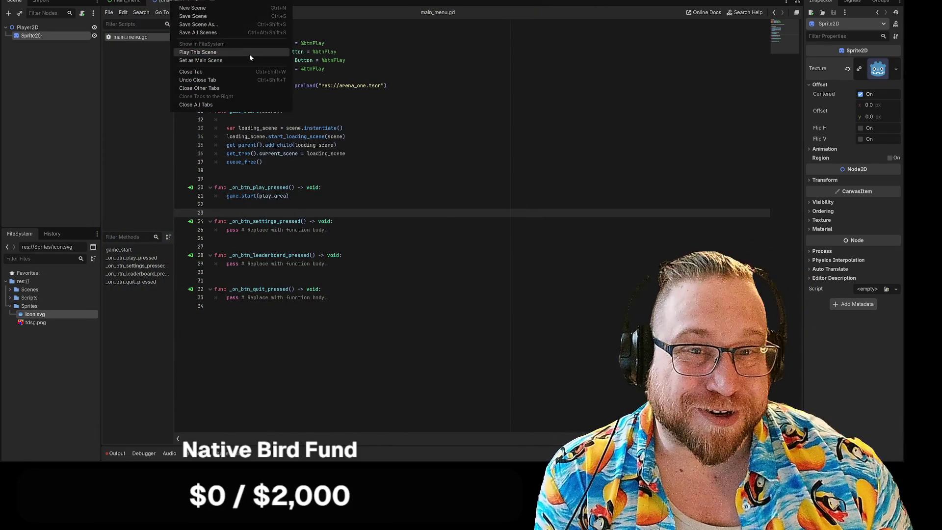
left_click(208, 25)
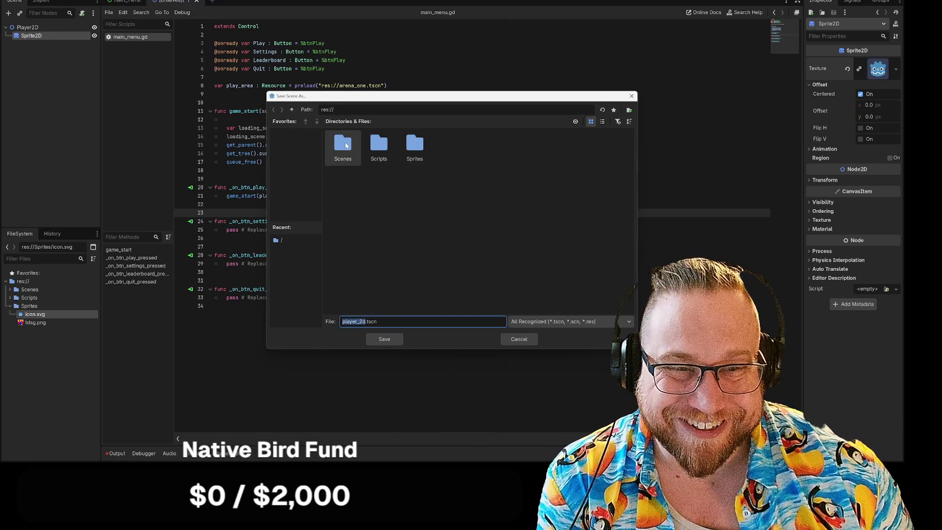
double_click(342, 143)
left_click(388, 343)
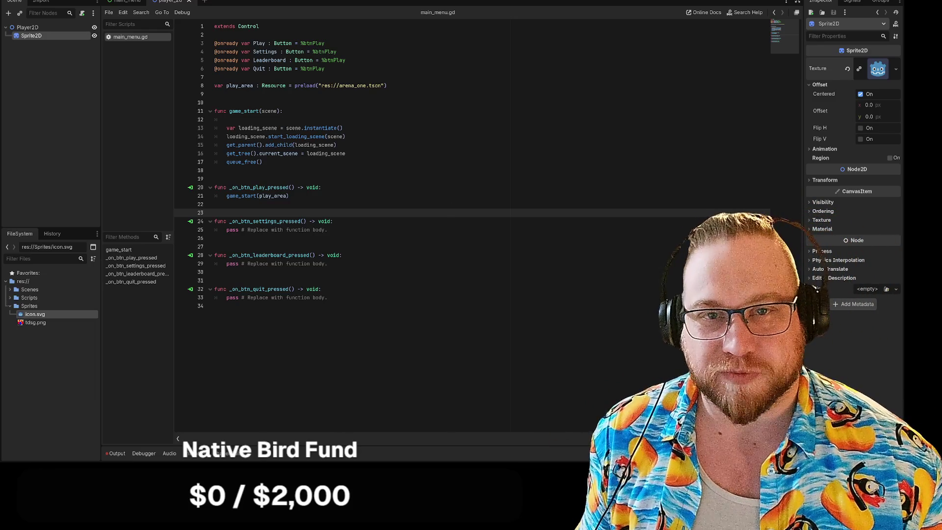
Step: Bring the main_menu scene back into the editor from its tab
left_click(122, 3)
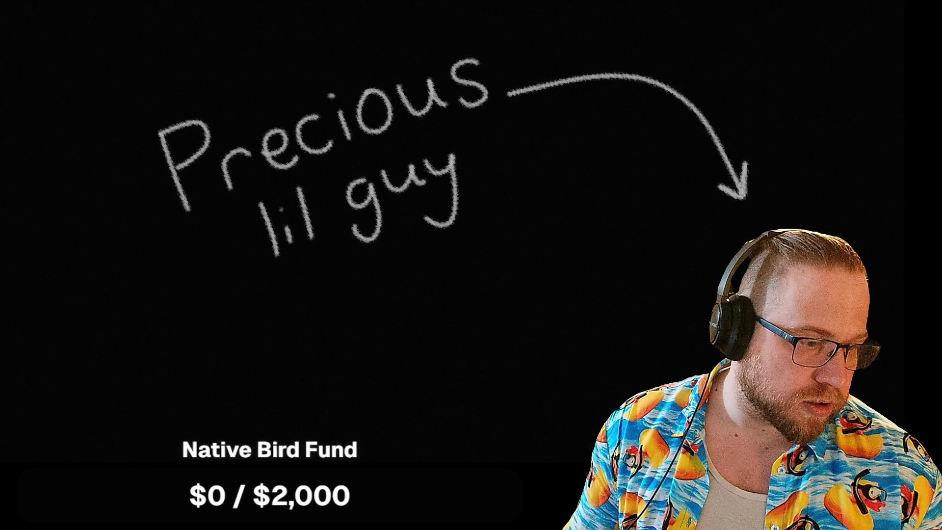
Step: Reopen the Steam window on the Alpine Lake store page from the tray icon
right_click(542, 422)
left_click(581, 430)
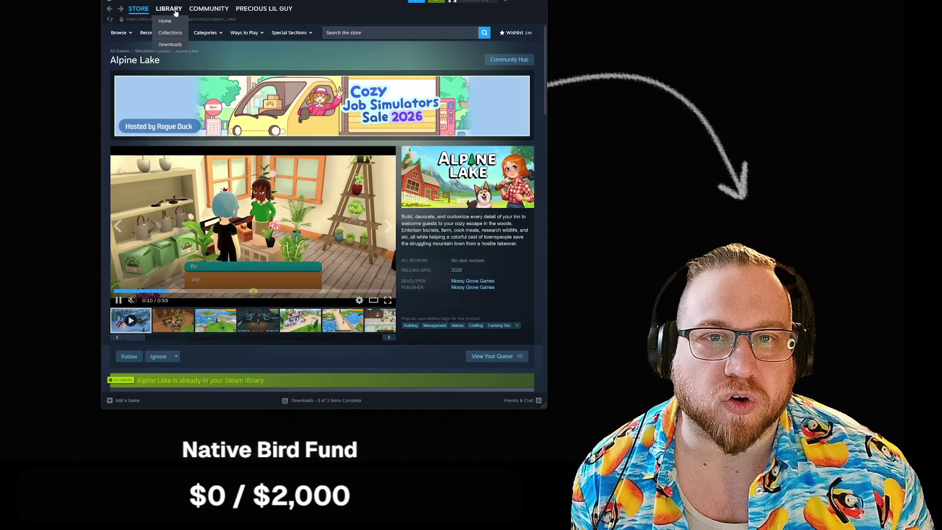
Step: Launch Godot Engine from its page in the Steam library
left_click(173, 14)
left_click(236, 145)
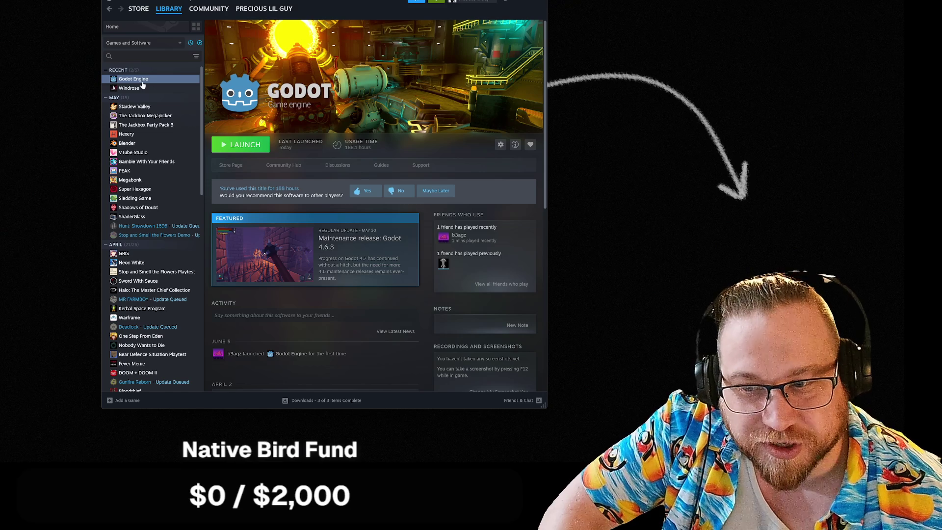
left_click(243, 151)
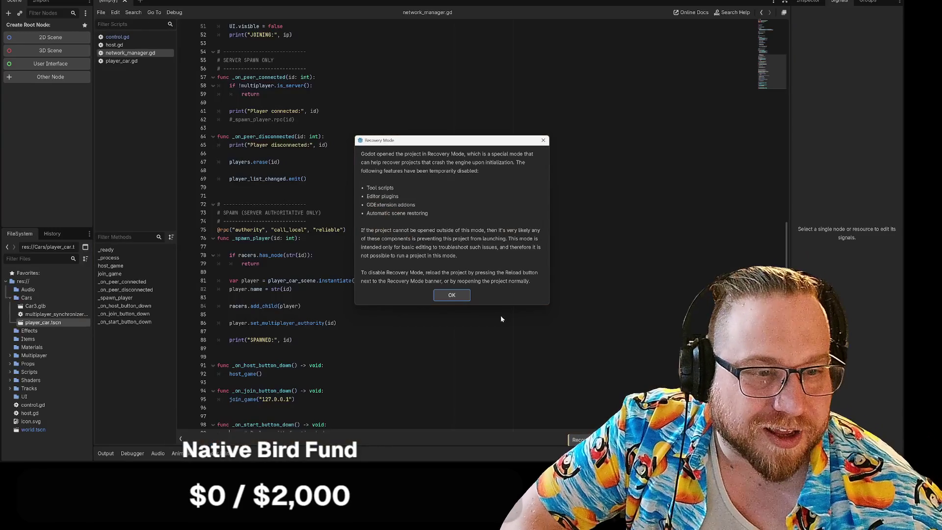
Step: Dismiss the Recovery Mode notice on the opened project
left_click(449, 296)
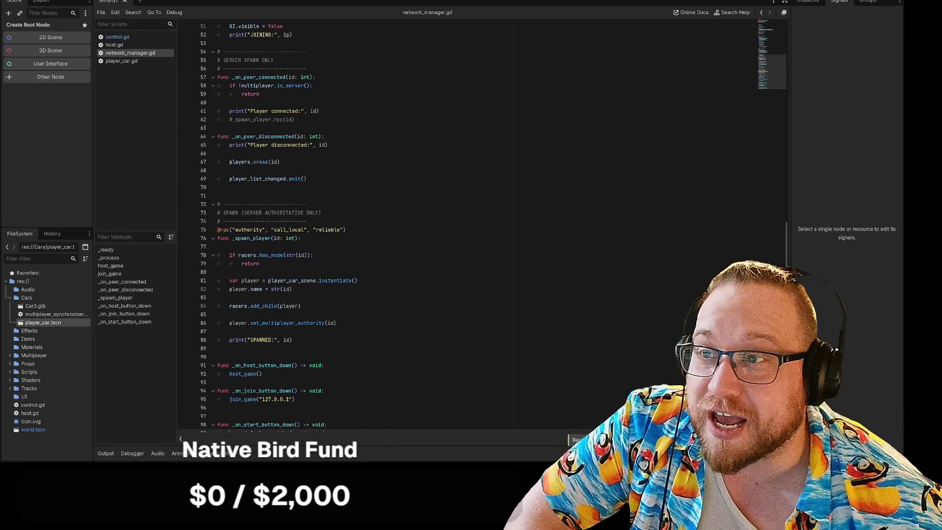
scroll(442, 226, "up", 3)
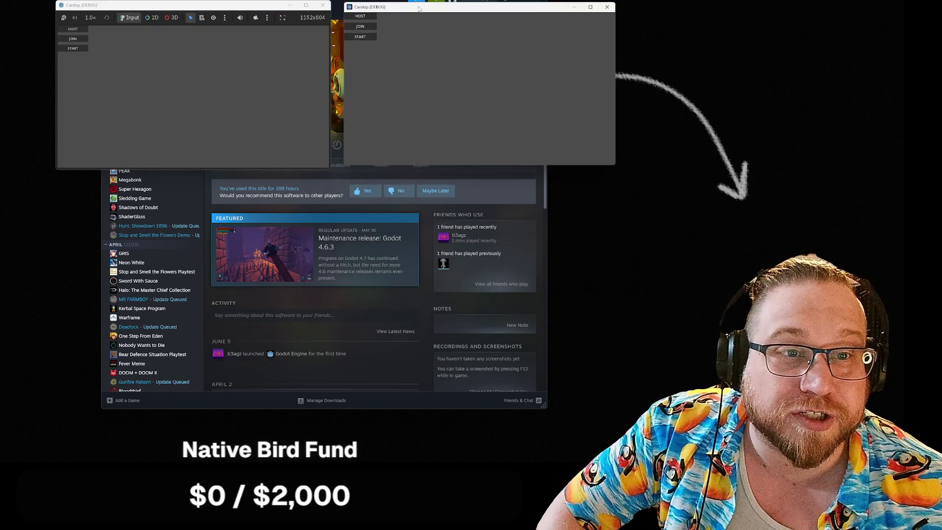
Step: Host a game in one debug window, join from the other, then close both windows
left_click(66, 30)
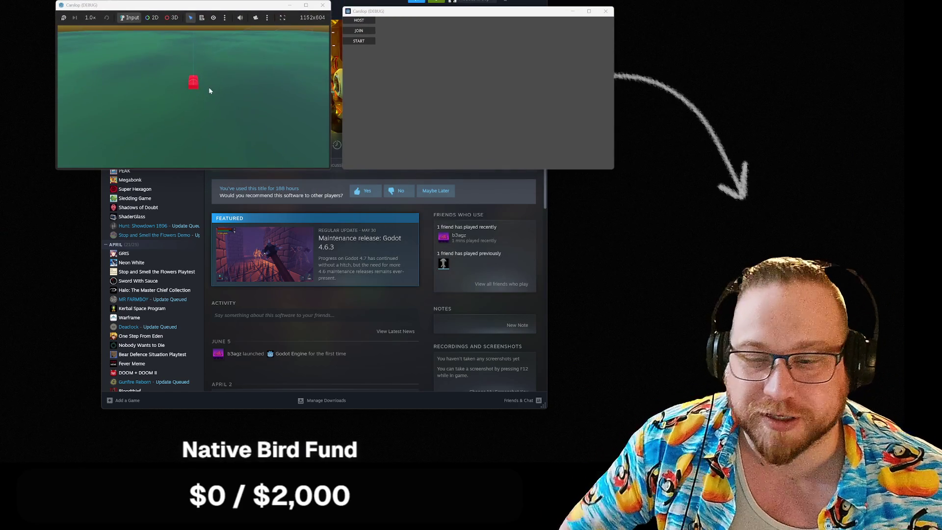
left_click(374, 34)
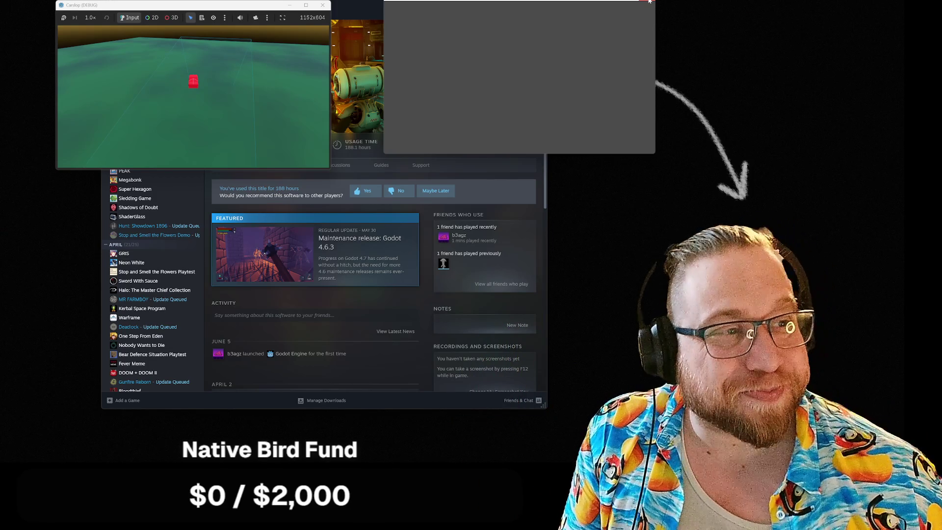
left_click(649, 2)
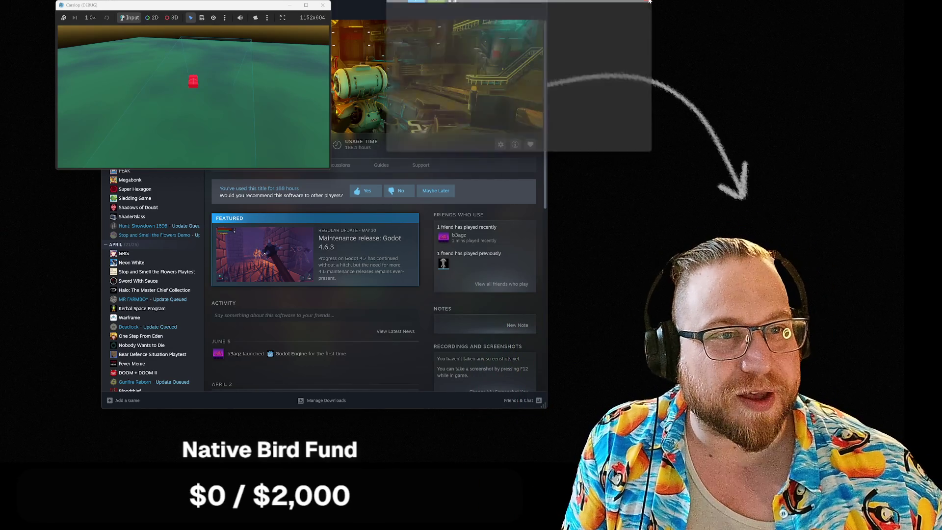
left_click(324, 5)
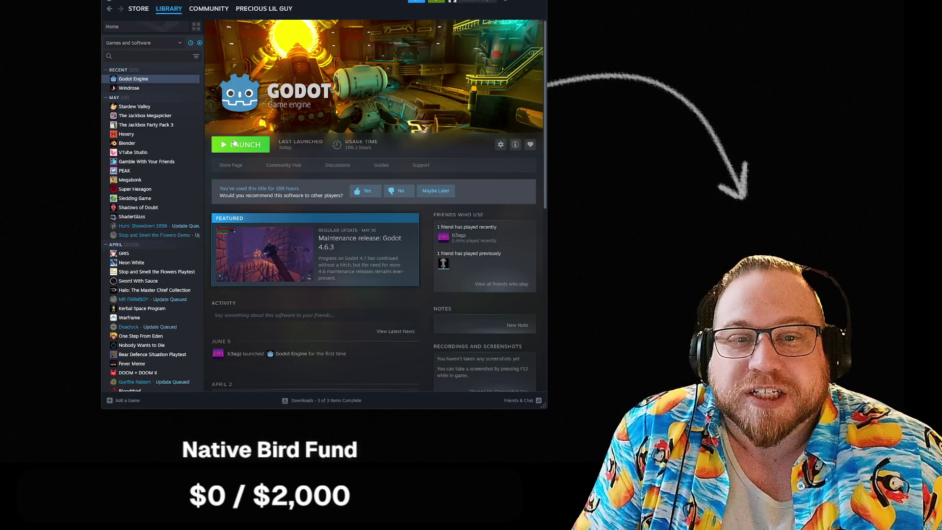
Step: Relaunch Godot Engine with the LAUNCH button on its Steam library page
left_click(235, 144)
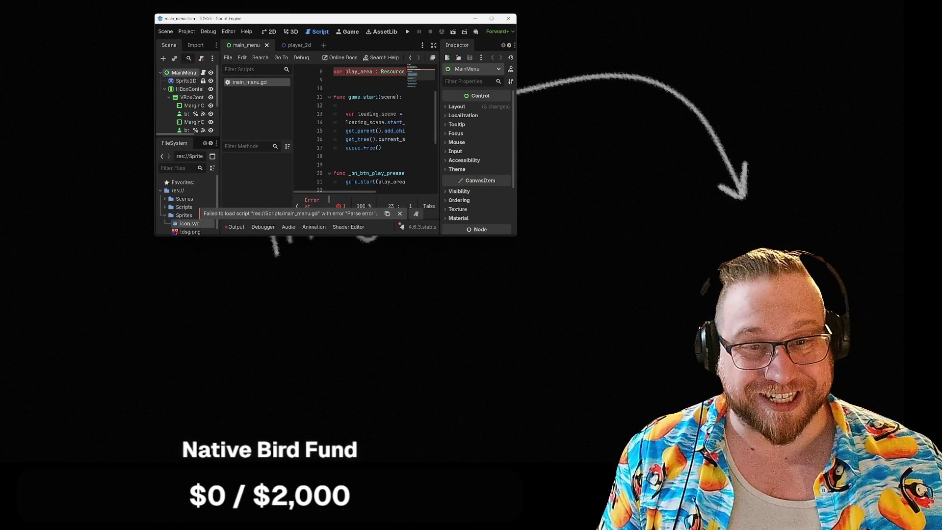
Step: Point the line 8 preload in main_menu.gd to res://Scenes/arena_one.tscn using autocomplete
left_click(492, 19)
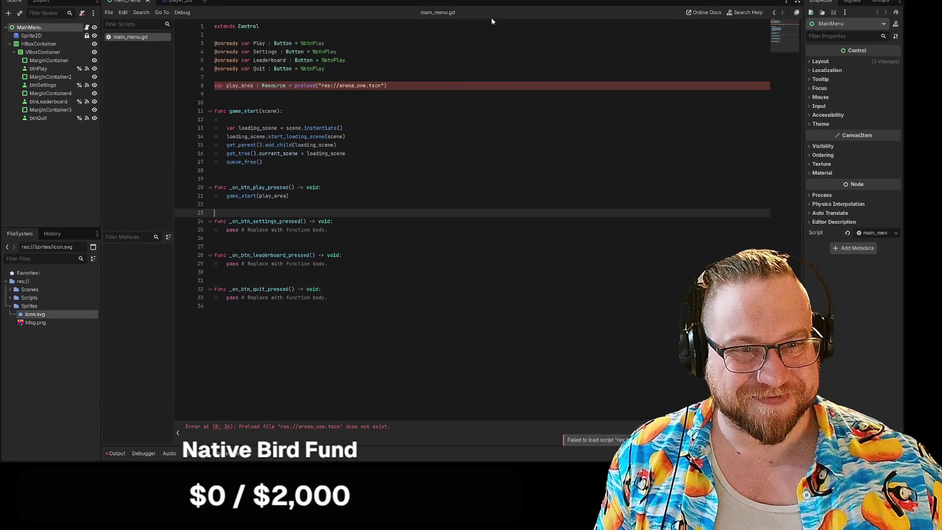
left_click(317, 85)
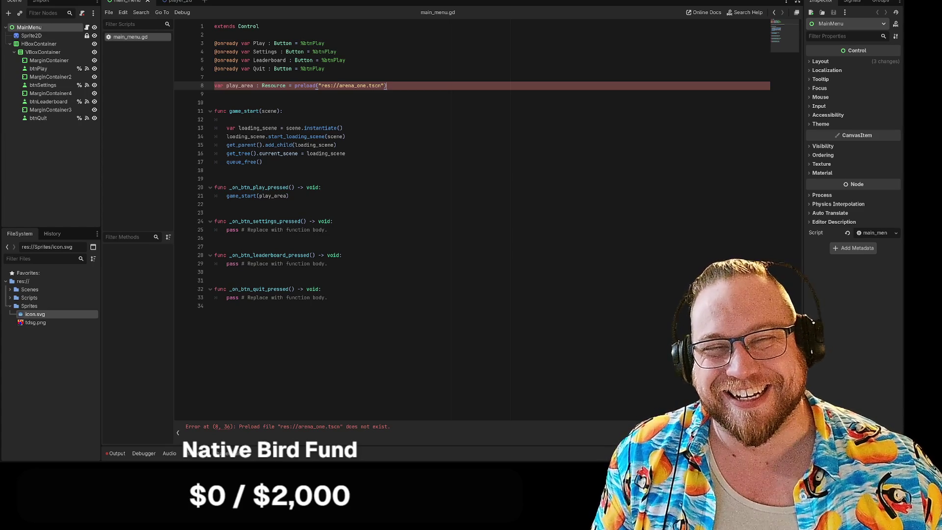
left_click(215, 93)
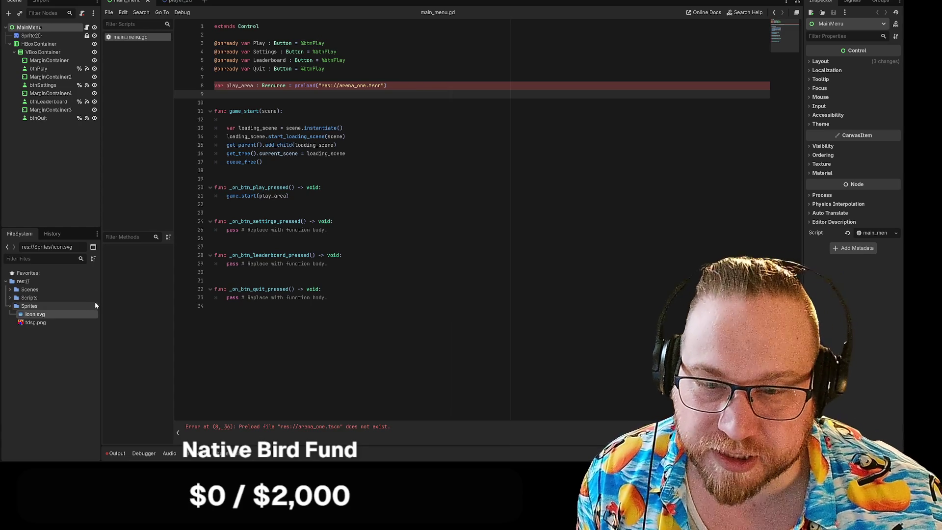
left_click(10, 290)
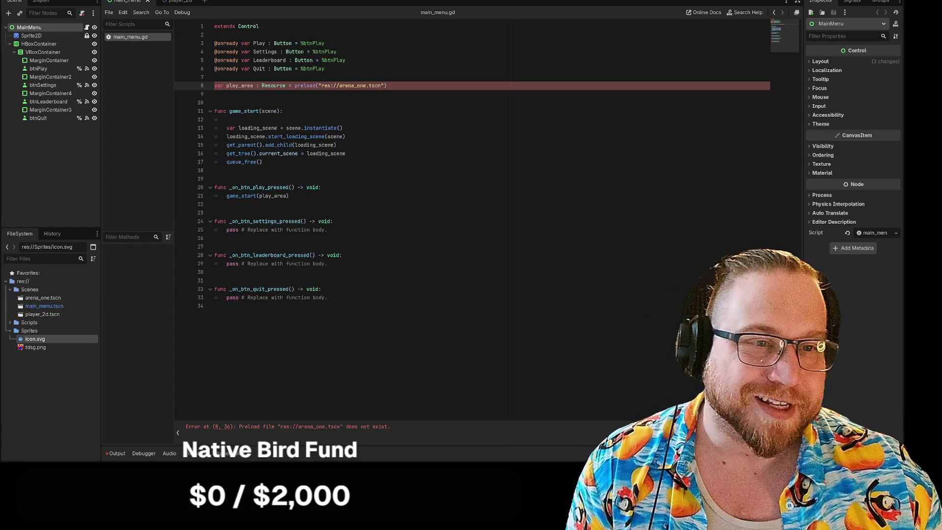
key("BackSpace")
key("BackSpace")
key("BackSpace")
key("BackSpace")
key("BackSpace")
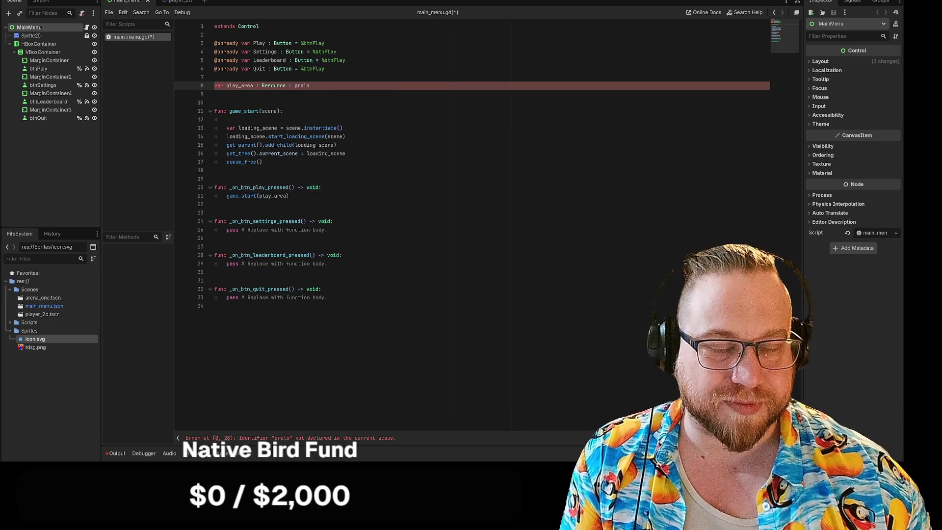
type("ad")
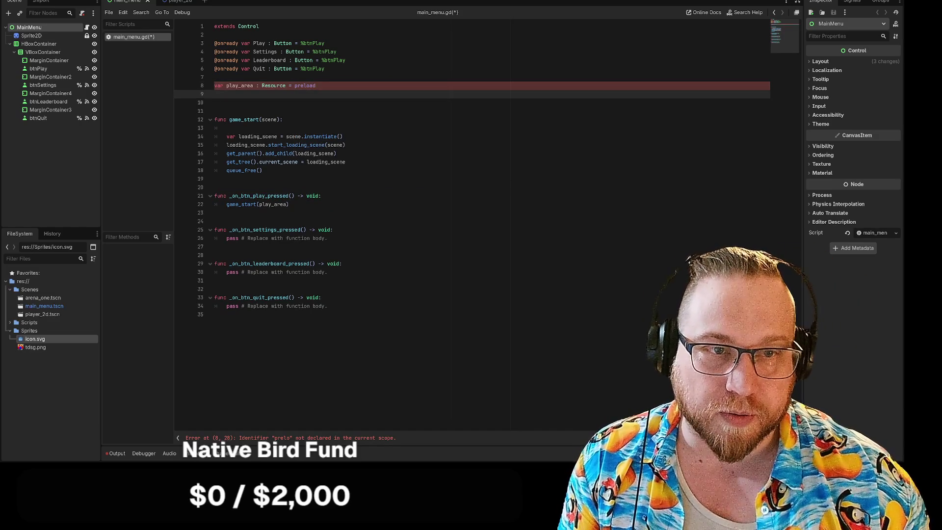
key("BackSpace")
key("BackSpace")
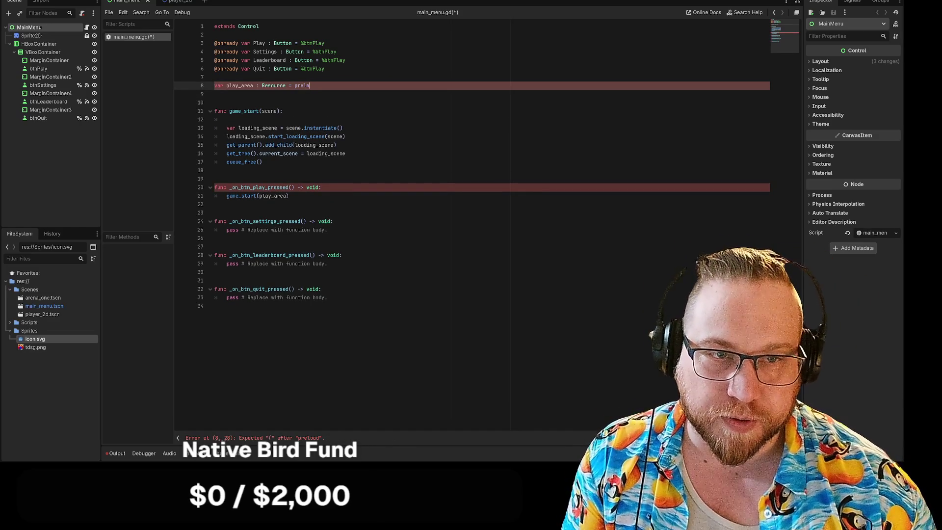
type("ad(")
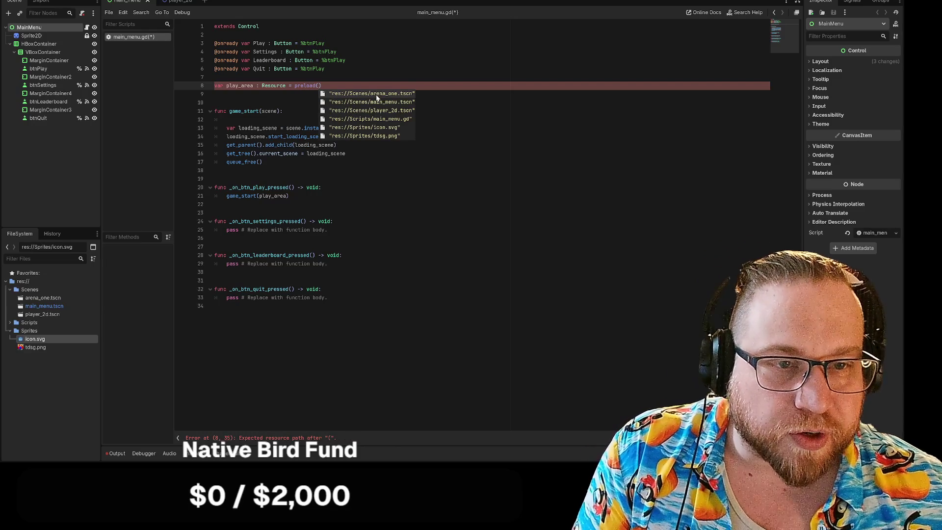
left_click(379, 94)
left_click(343, 127)
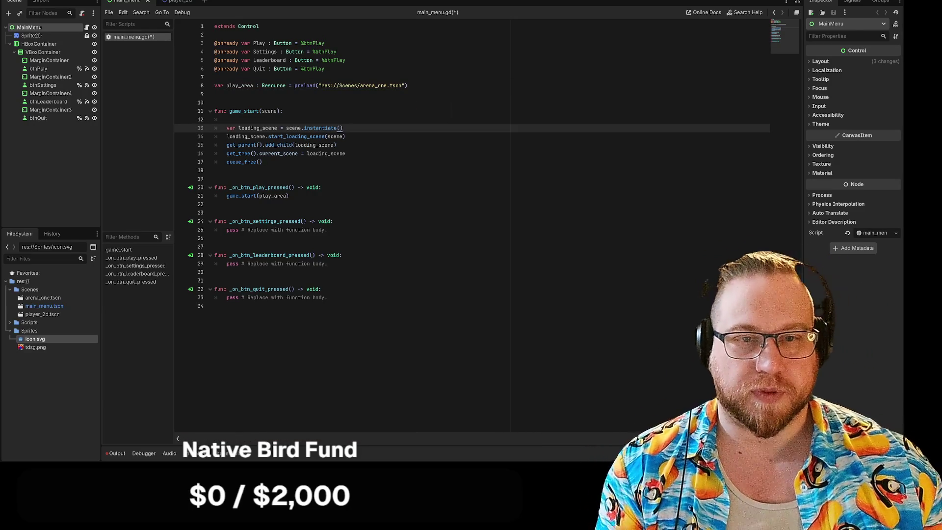
left_click(214, 102)
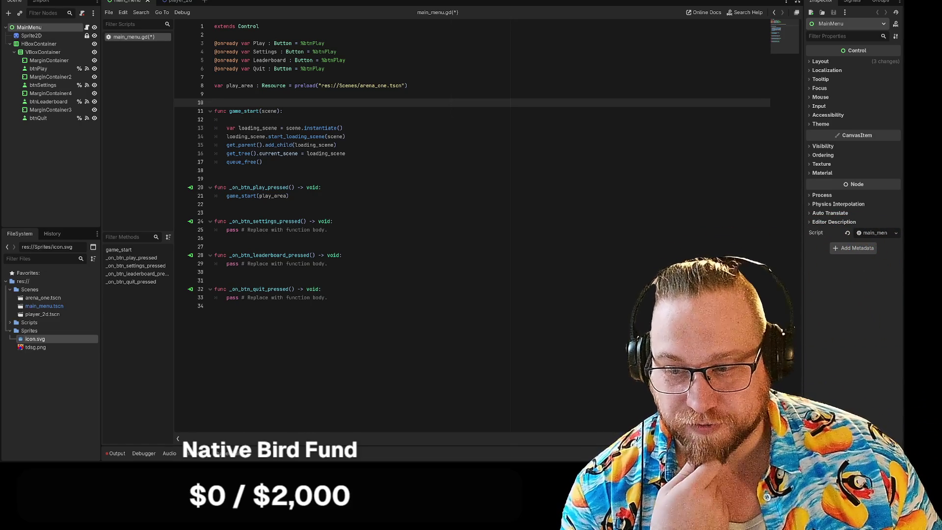
left_click(216, 306)
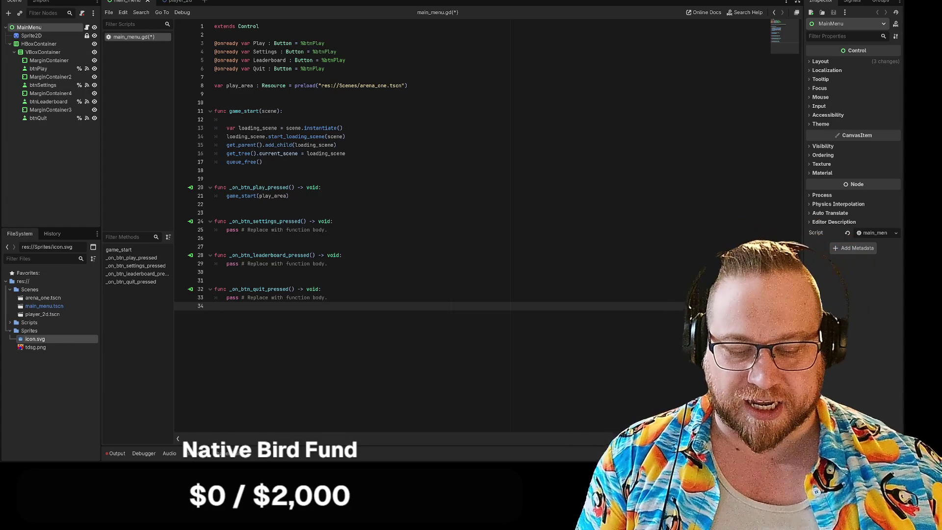
Step: Add a blank line 35 at the end of main_menu.gd, then bring up the Windows Start menu
key("Return")
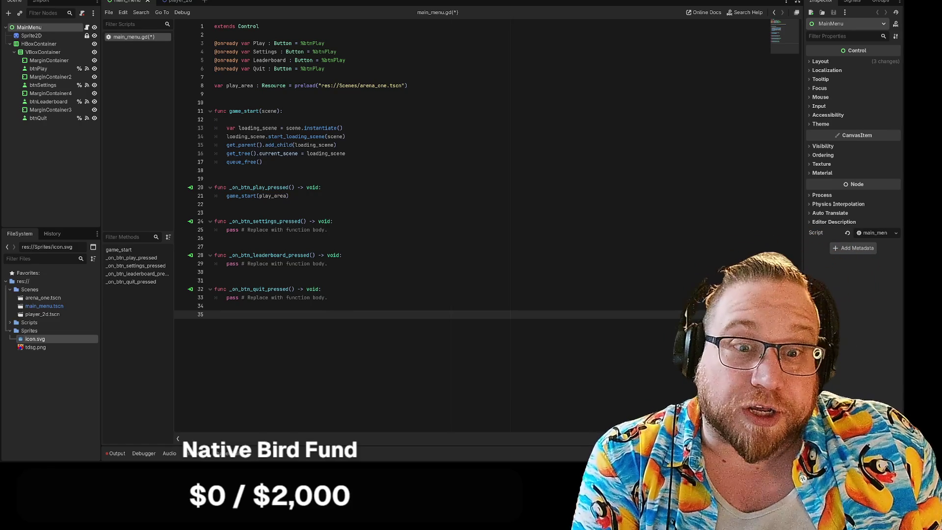
left_click(216, 213)
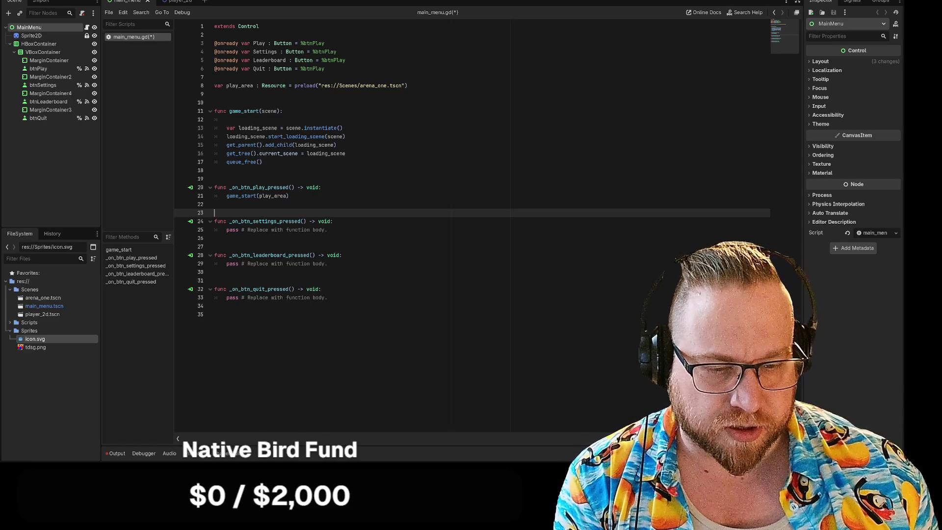
key("super")
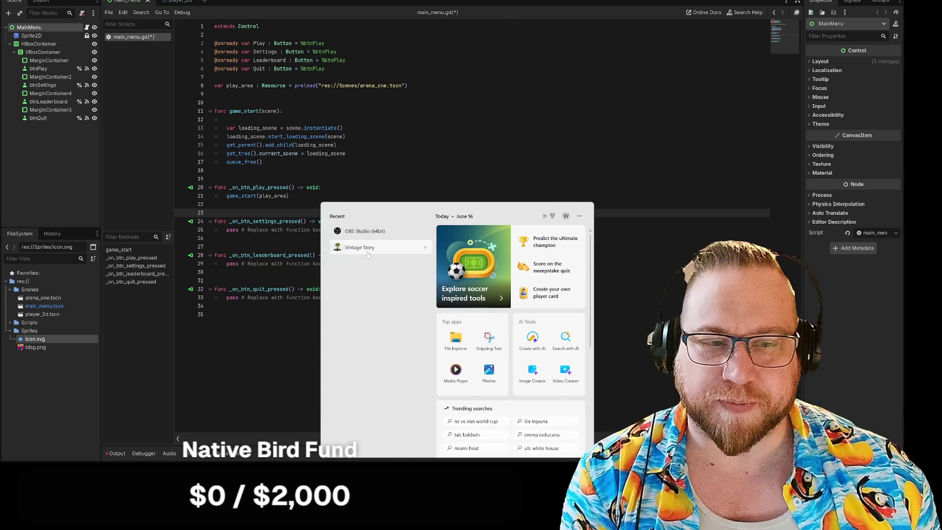
Step: Create a new 1000 x 1000 black-background image in FireAlpaca and sketch an arched outline
left_click(215, 315)
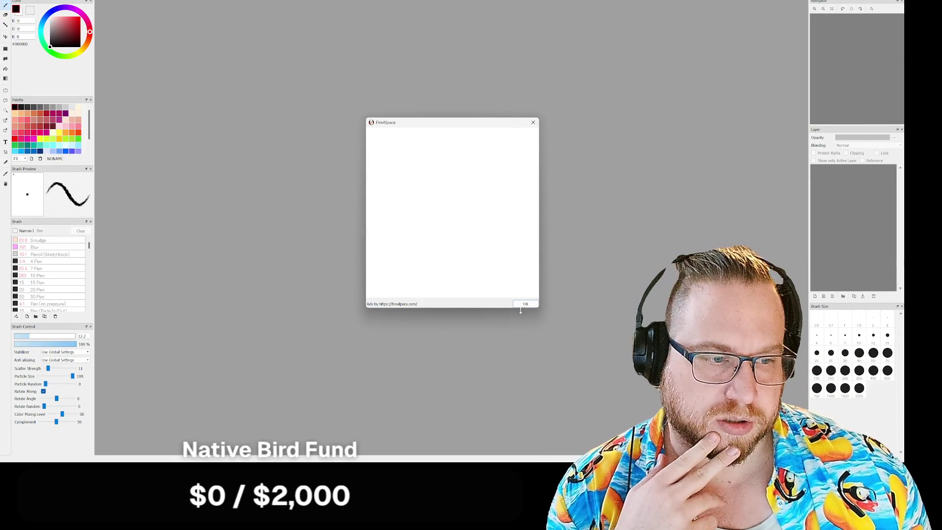
key("alt+f")
key("n")
left_click(483, 309)
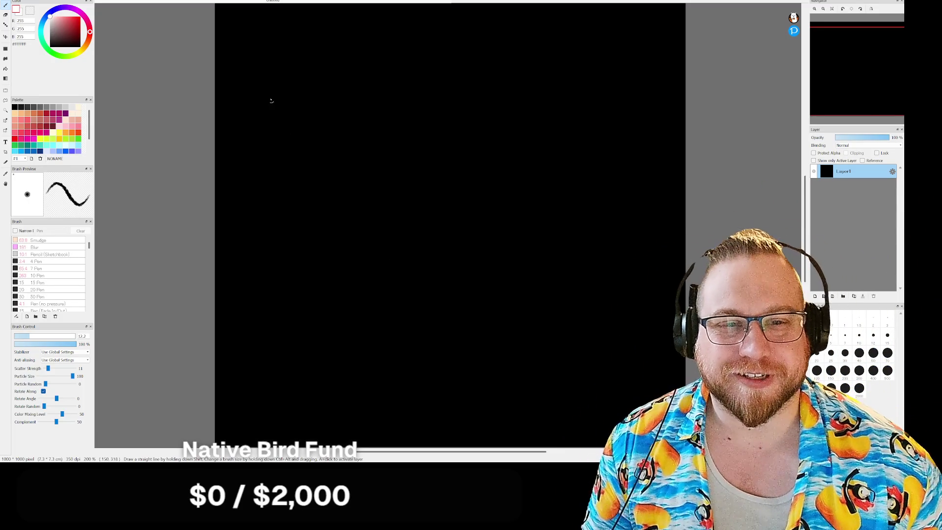
mouse_move(267, 97)
left_mouse_down()
mouse_move(275, 58)
mouse_move(316, 46)
mouse_move(334, 132)
mouse_move(268, 135)
mouse_move(268, 93)
mouse_move(300, 78)
mouse_move(297, 96)
mouse_move(283, 101)
mouse_move(314, 89)
mouse_move(321, 103)
left_mouse_up()
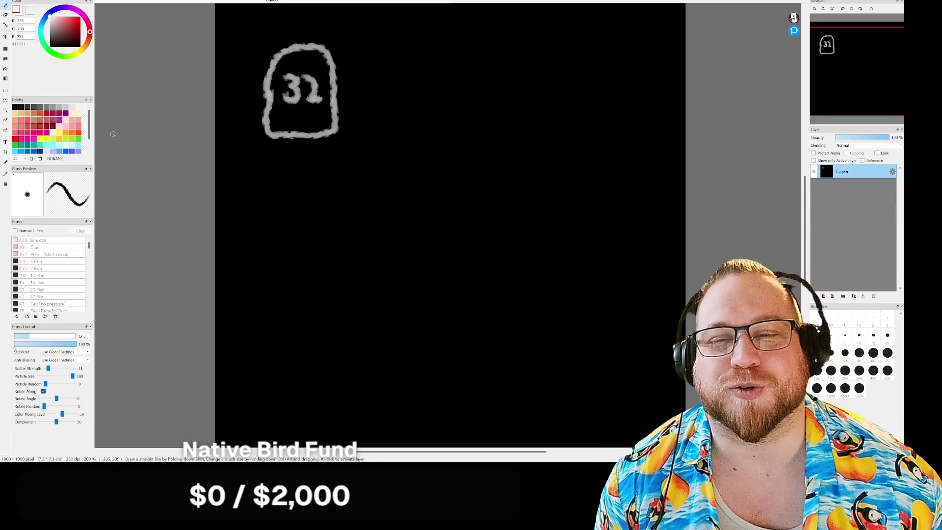
Step: Use the Pencil (Sketchbook) brush at size 8, undo the test strokes, and start writing a 3
left_click_drag(29, 338, 24, 338)
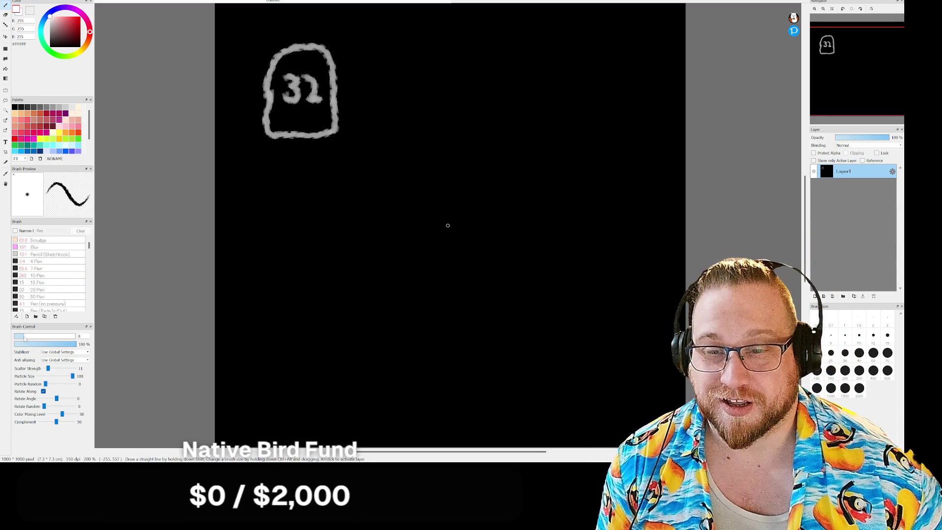
left_click(45, 255)
mouse_move(269, 209)
left_mouse_down()
mouse_move(275, 172)
mouse_move(346, 192)
mouse_move(337, 215)
left_mouse_up()
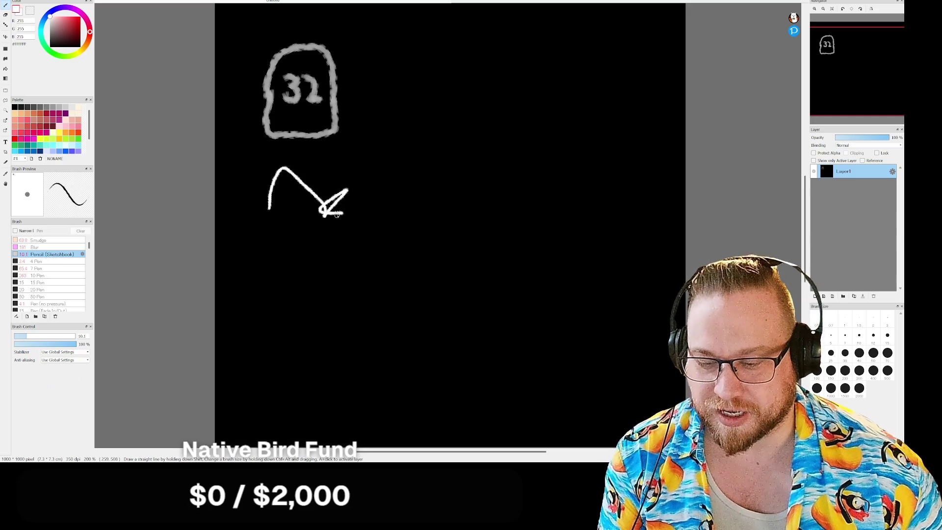
key("ctrl+z")
key("ctrl+z")
key("ctrl+z")
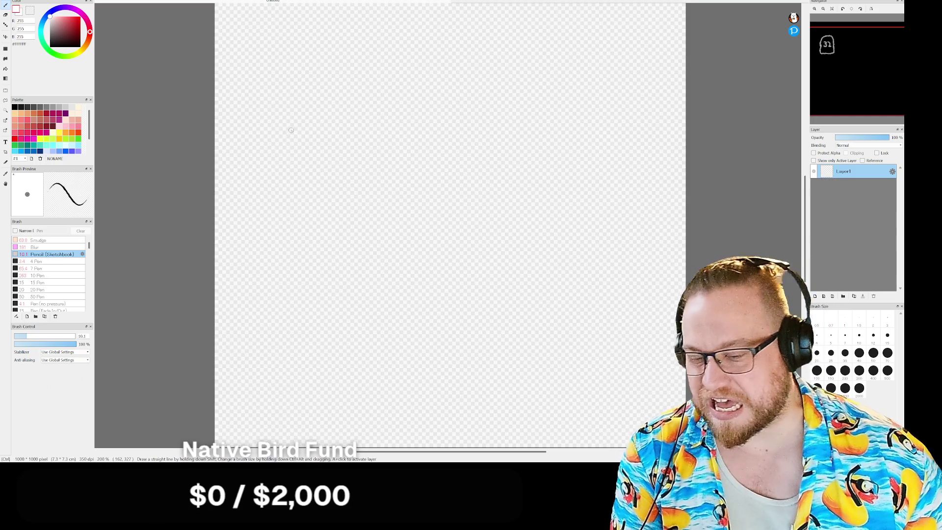
key("ctrl+y")
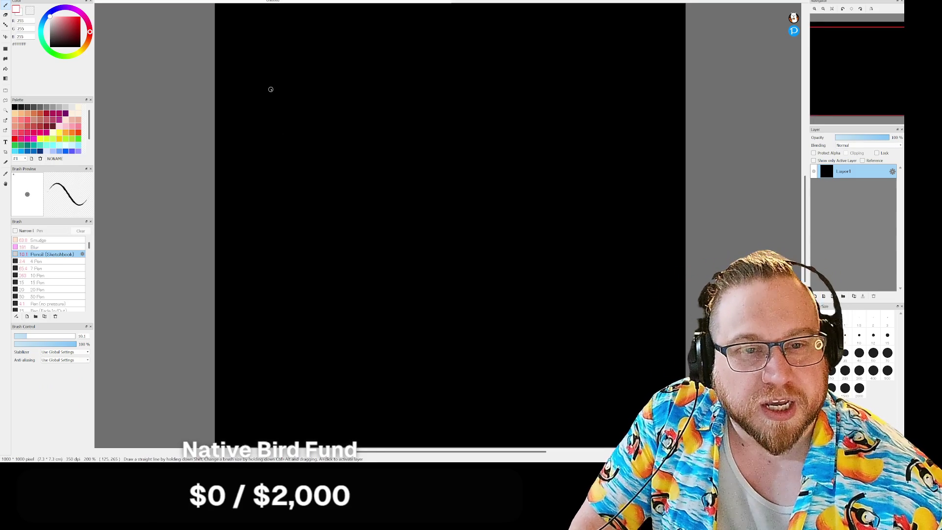
mouse_move(263, 55)
left_mouse_down()
mouse_move(264, 89)
mouse_move(313, 88)
mouse_move(341, 72)
mouse_move(348, 85)
left_mouse_up()
Step: Finish and underline 32mb, then draw a circle and write 86 to its right
key("ctrl+z")
left_click_drag(351, 53, 361, 84)
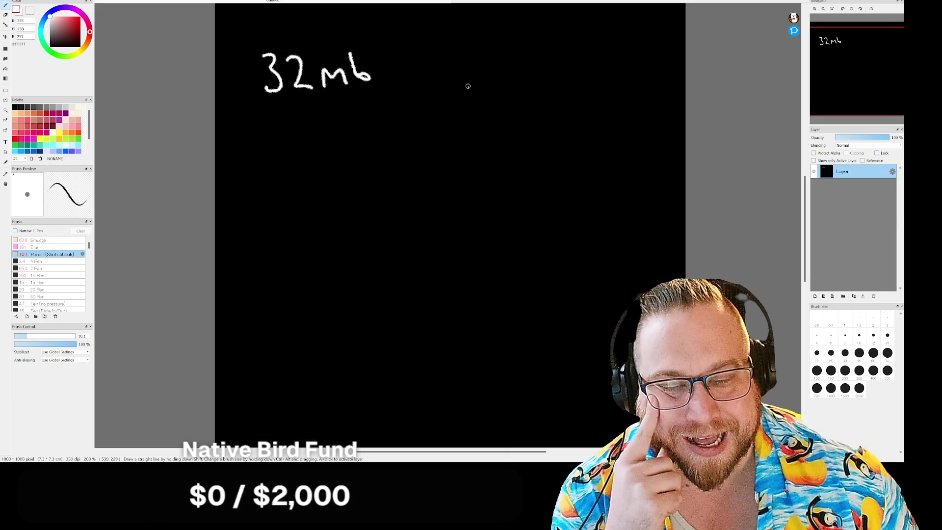
left_click_drag(258, 104, 387, 91)
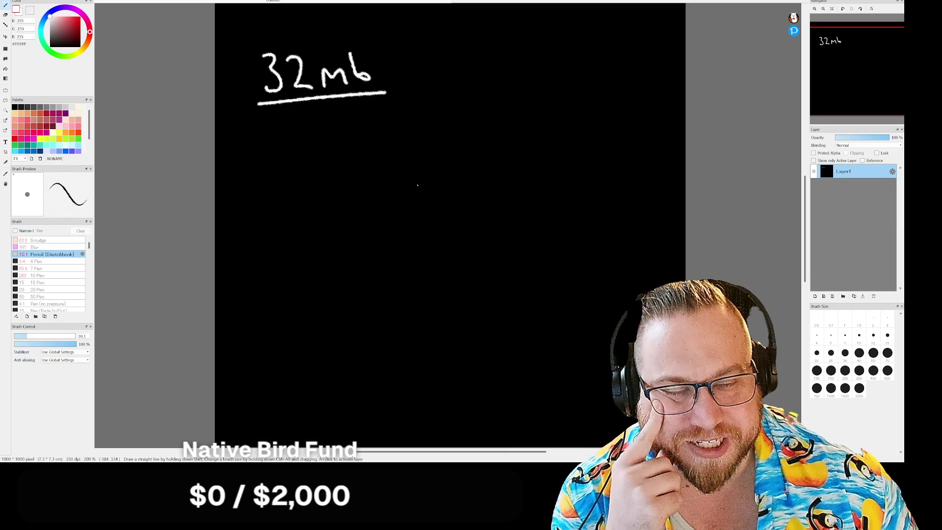
mouse_move(515, 49)
left_mouse_down()
mouse_move(481, 68)
mouse_move(539, 56)
mouse_move(510, 48)
mouse_move(510, 73)
left_mouse_up()
mouse_move(574, 73)
left_mouse_down()
mouse_move(565, 103)
mouse_move(574, 73)
mouse_move(611, 96)
mouse_move(606, 89)
mouse_move(621, 78)
mouse_move(629, 111)
mouse_move(619, 108)
mouse_move(645, 116)
left_mouse_up()
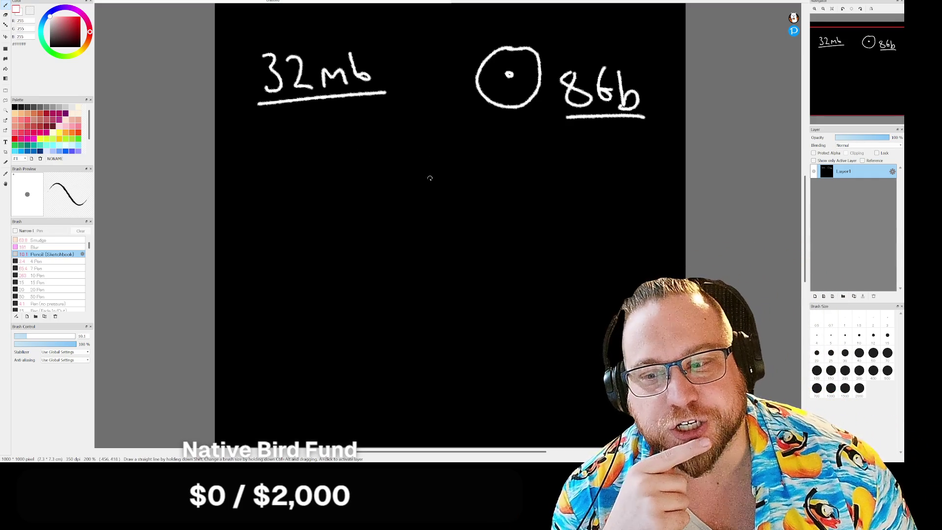
Step: Write and underline 126mb below the top notes, then draw a small square beneath it
mouse_move(369, 160)
left_mouse_down()
mouse_move(369, 190)
mouse_move(402, 168)
mouse_move(405, 188)
left_mouse_up()
mouse_move(425, 158)
left_mouse_down()
mouse_move(412, 186)
mouse_move(463, 179)
mouse_move(465, 189)
left_mouse_up()
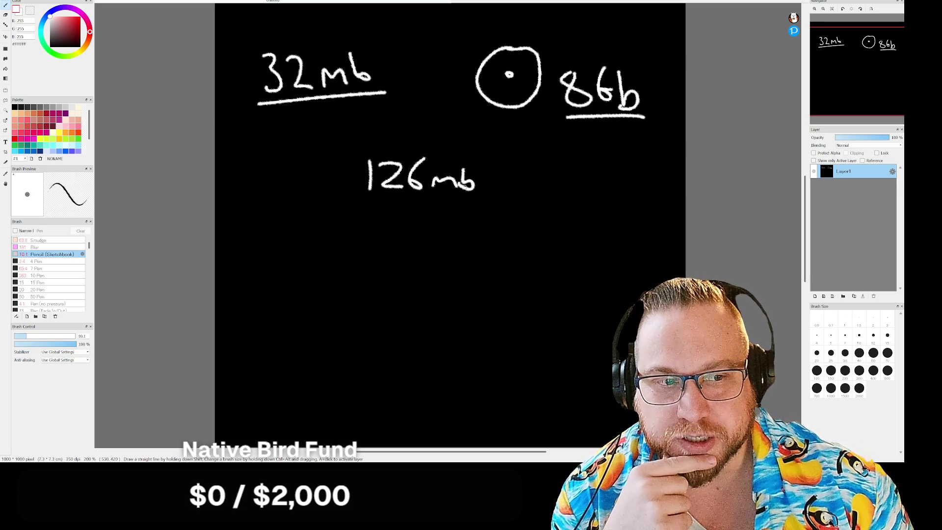
left_click_drag(349, 193, 483, 197)
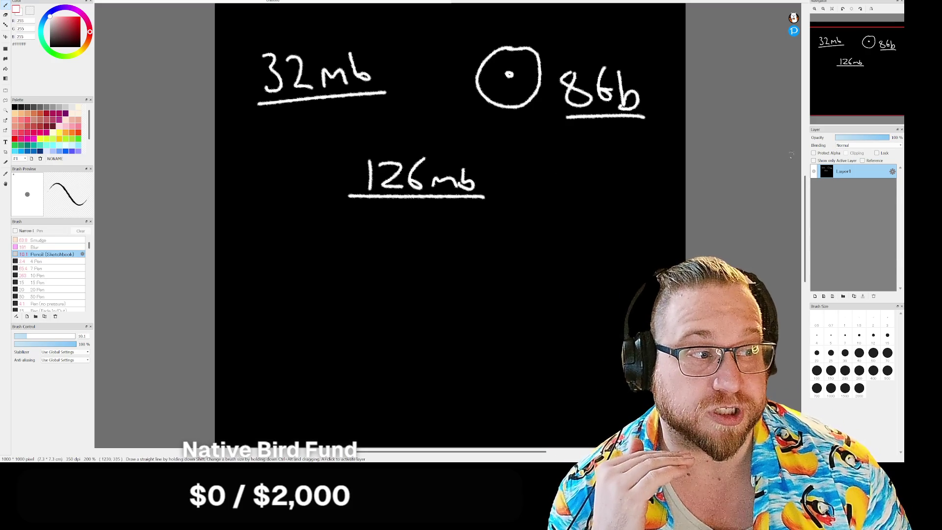
mouse_move(376, 285)
left_mouse_down()
mouse_move(348, 277)
mouse_move(348, 317)
mouse_move(410, 317)
mouse_move(411, 279)
mouse_move(387, 263)
mouse_move(348, 266)
left_mouse_up()
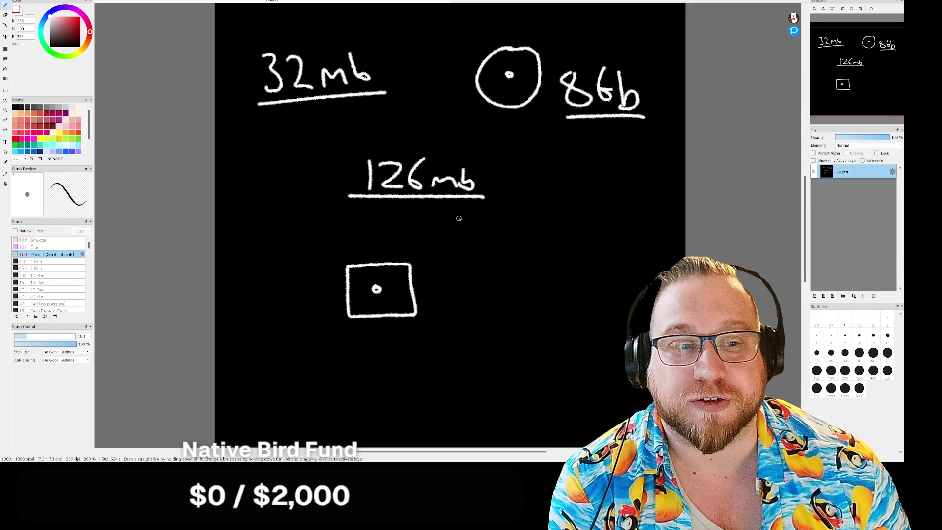
Step: Draw an arrow from 126mb up to 32mb and scribble annotations around and inside the square
mouse_move(349, 183)
left_mouse_down()
mouse_move(319, 124)
mouse_move(329, 129)
left_mouse_up()
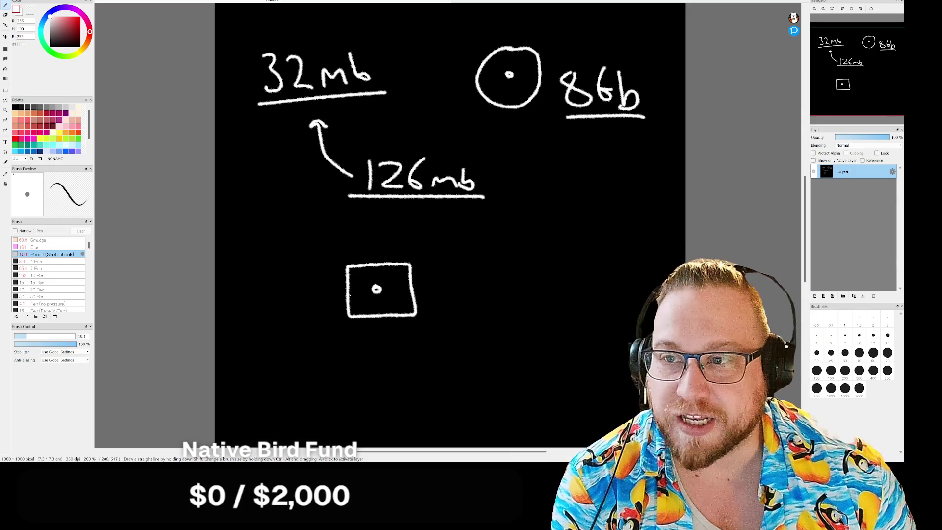
mouse_move(327, 285)
left_mouse_down()
mouse_move(333, 271)
mouse_move(345, 286)
mouse_move(354, 244)
mouse_move(362, 258)
left_mouse_up()
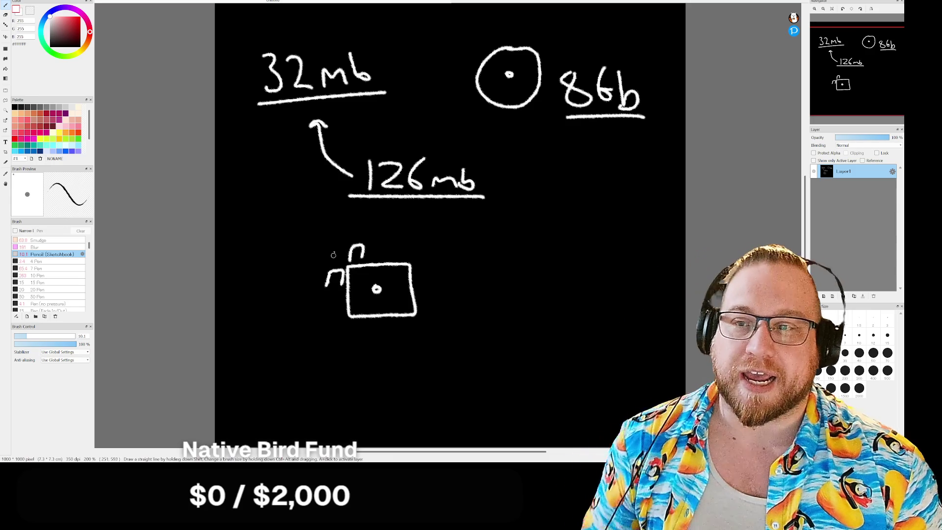
left_click_drag(335, 277, 340, 277)
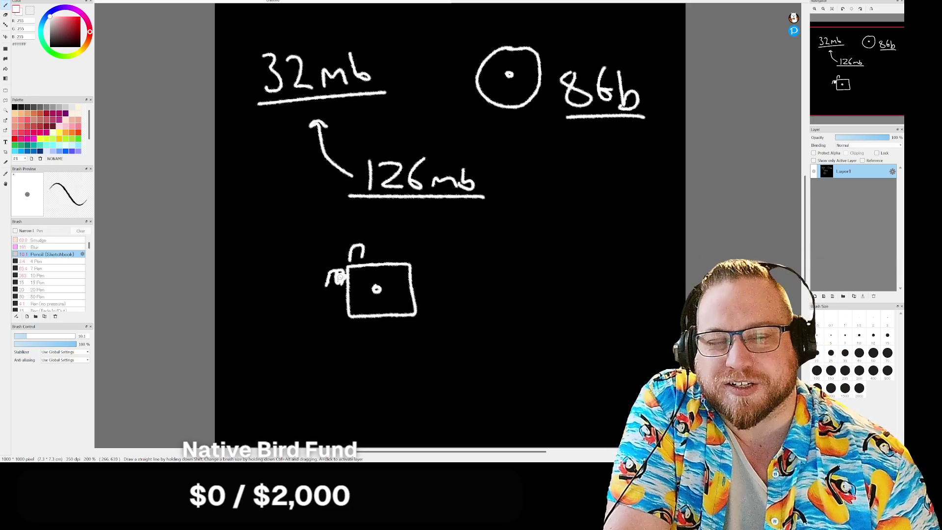
mouse_move(376, 289)
left_mouse_down()
mouse_move(351, 282)
mouse_move(354, 293)
left_mouse_up()
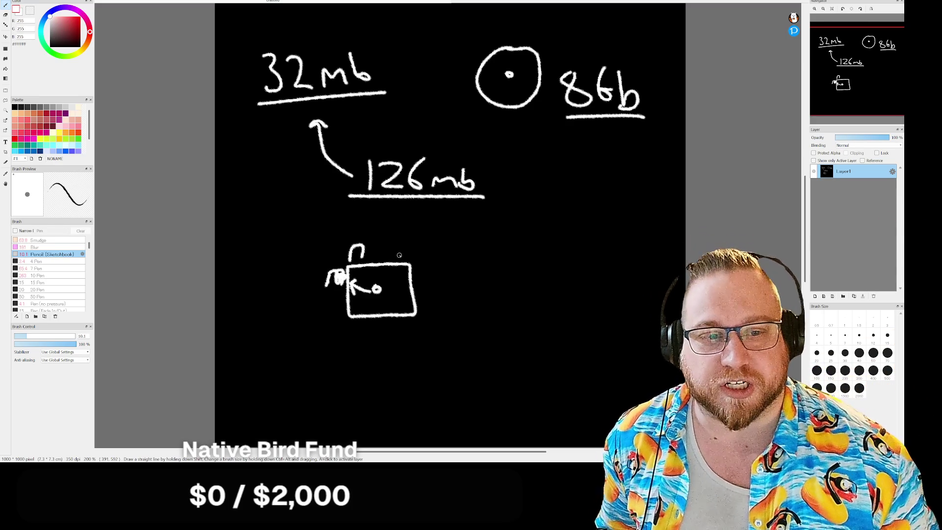
mouse_move(408, 306)
left_mouse_down()
mouse_move(361, 281)
mouse_move(459, 317)
mouse_move(432, 347)
mouse_move(457, 355)
left_mouse_up()
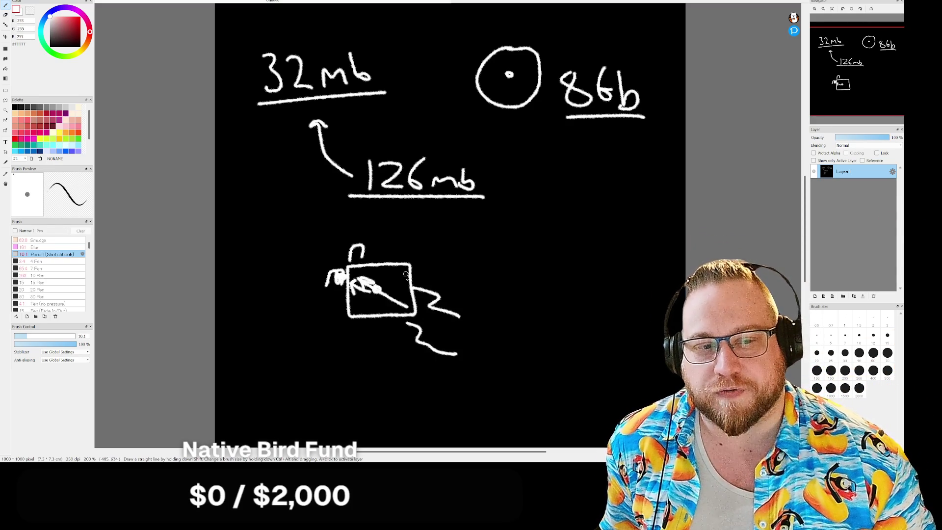
left_click_drag(313, 236, 308, 261)
left_click_drag(320, 236, 332, 232)
mouse_move(316, 293)
left_mouse_down()
mouse_move(315, 248)
mouse_move(382, 237)
mouse_move(368, 272)
mouse_move(347, 252)
left_mouse_up()
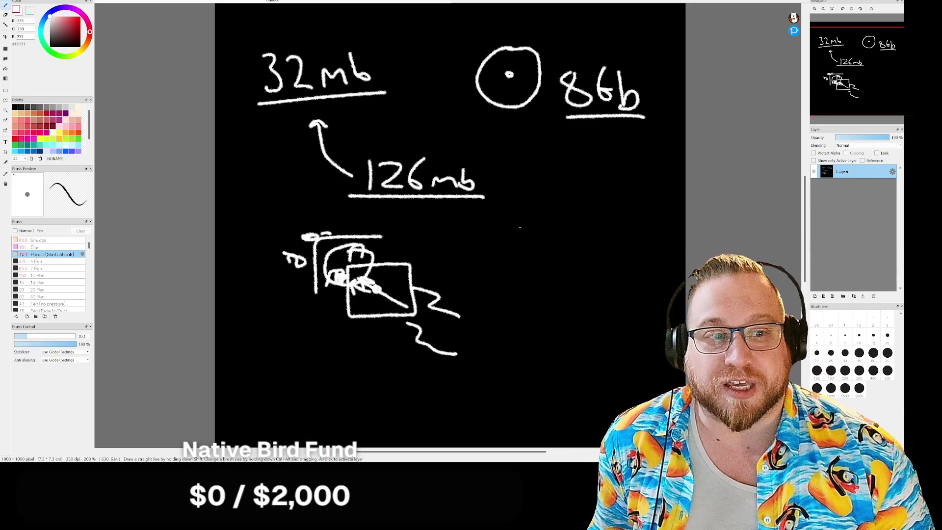
Step: Draw three linked freehand blobs stretching right of the annotated square
mouse_move(485, 300)
left_mouse_down()
mouse_move(514, 176)
mouse_move(508, 322)
mouse_move(469, 286)
left_mouse_up()
mouse_move(541, 299)
left_mouse_down()
mouse_move(584, 245)
mouse_move(538, 303)
left_mouse_up()
left_click_drag(508, 274, 544, 274)
left_click_drag(523, 234, 545, 235)
left_click_drag(593, 257, 619, 253)
mouse_move(620, 216)
left_mouse_down()
mouse_move(622, 301)
mouse_move(645, 222)
mouse_move(618, 223)
left_mouse_up()
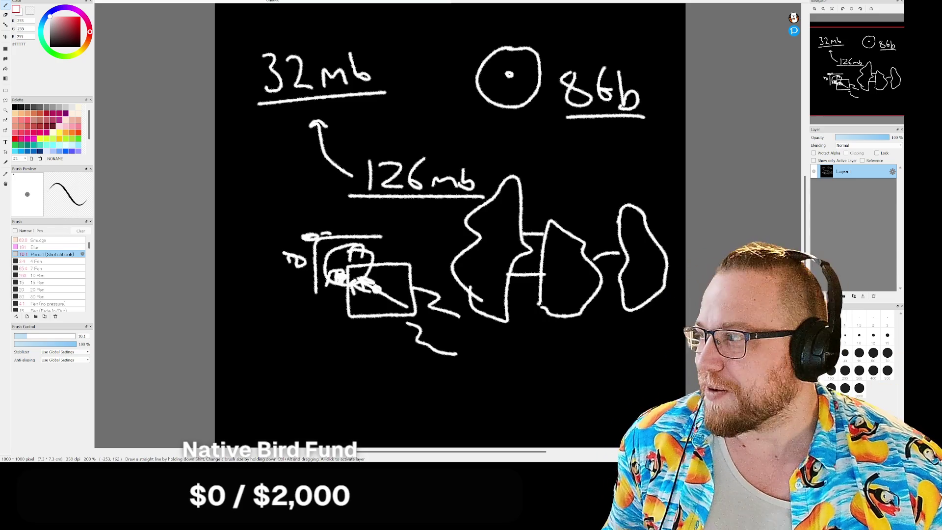
Step: Encircle the whole sketch with a large loop, then return to line 23 of main_menu.gd
mouse_move(539, 61)
left_mouse_down()
mouse_move(295, 354)
mouse_move(569, 54)
left_mouse_up()
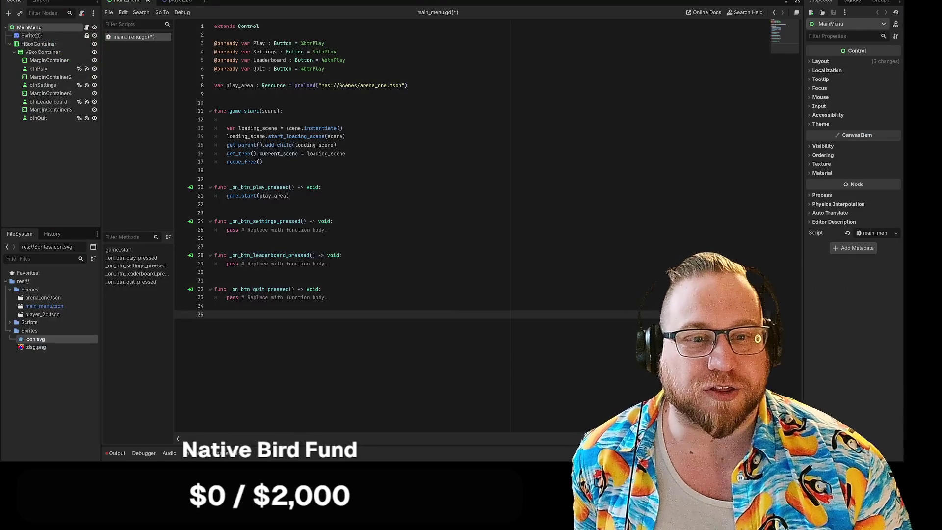
left_click(214, 213)
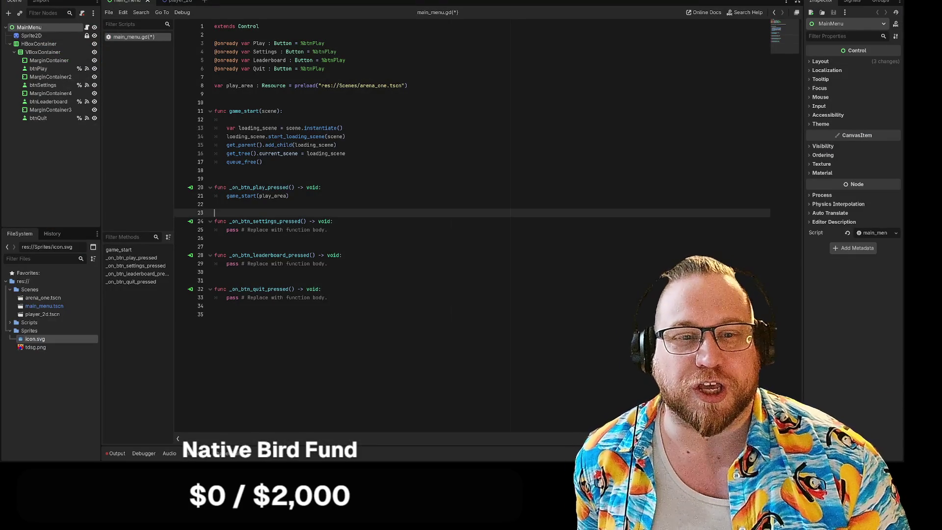
Step: Move through lines 17–23 of main_menu.gd, then bring up the player_2d scene
left_click(214, 205)
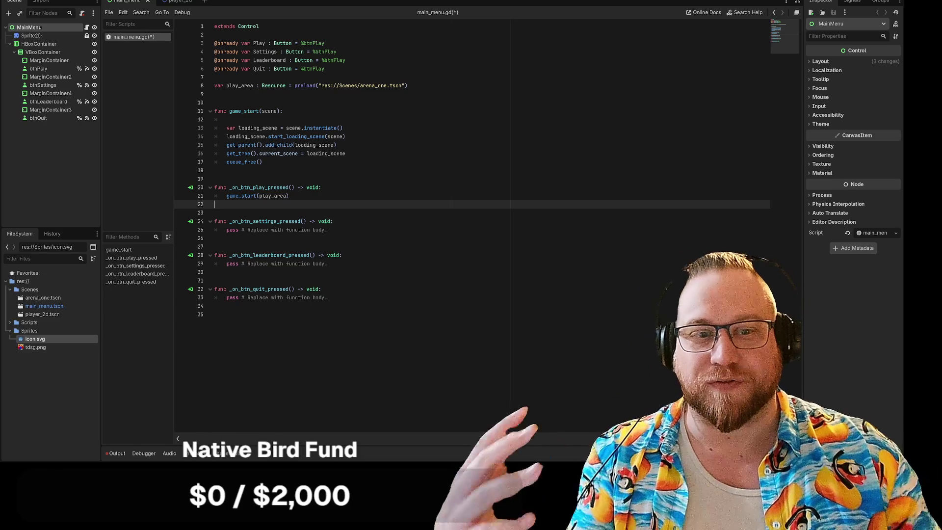
left_click(215, 213)
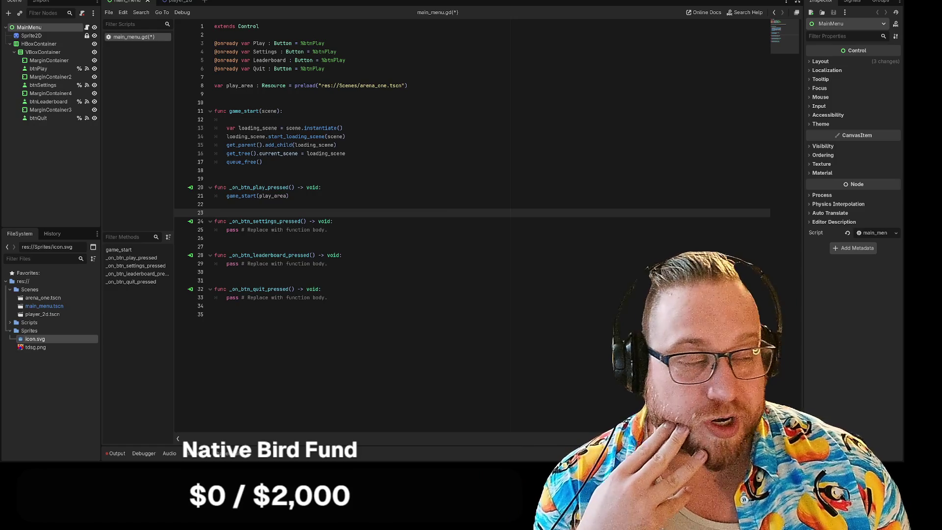
left_click(215, 178)
left_click(262, 162)
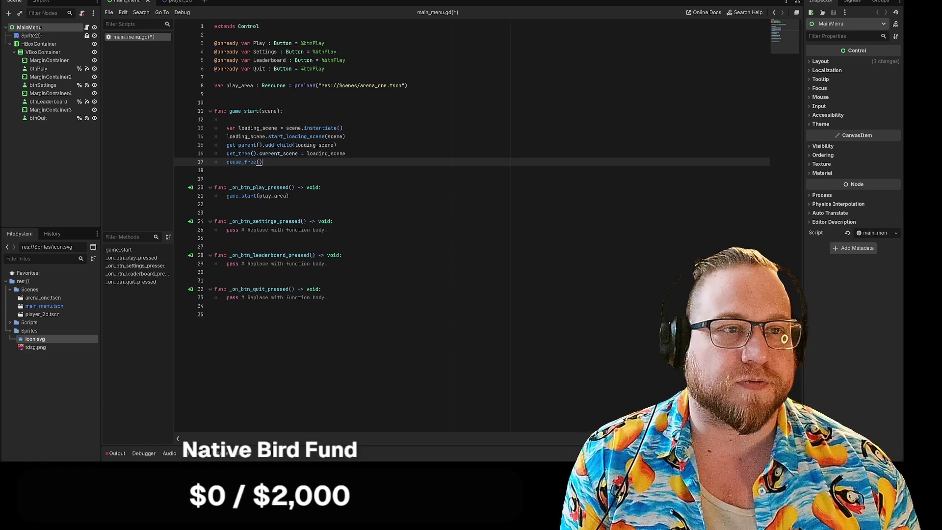
left_click(176, 2)
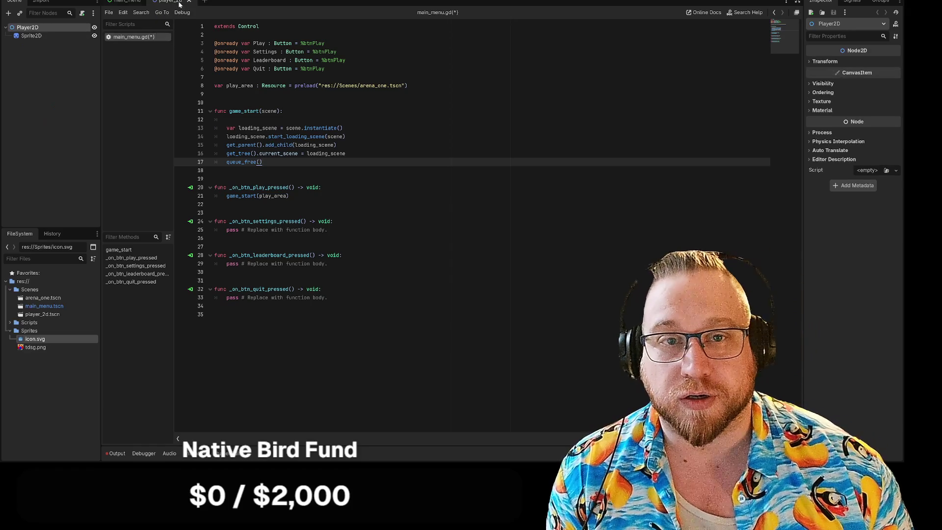
Step: Open Change Type for the Player2D node and browse the collision node types
left_click(30, 35)
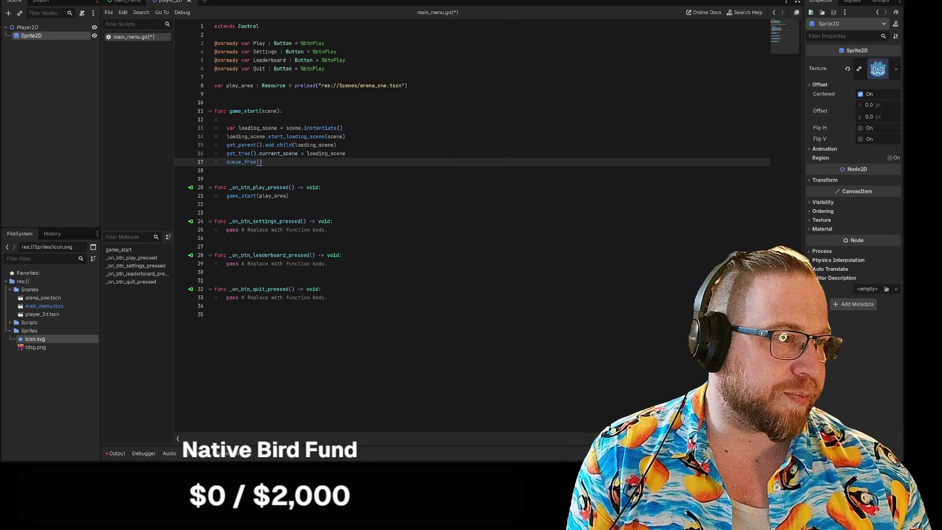
right_click(27, 29)
left_click(20, 35)
right_click(20, 31)
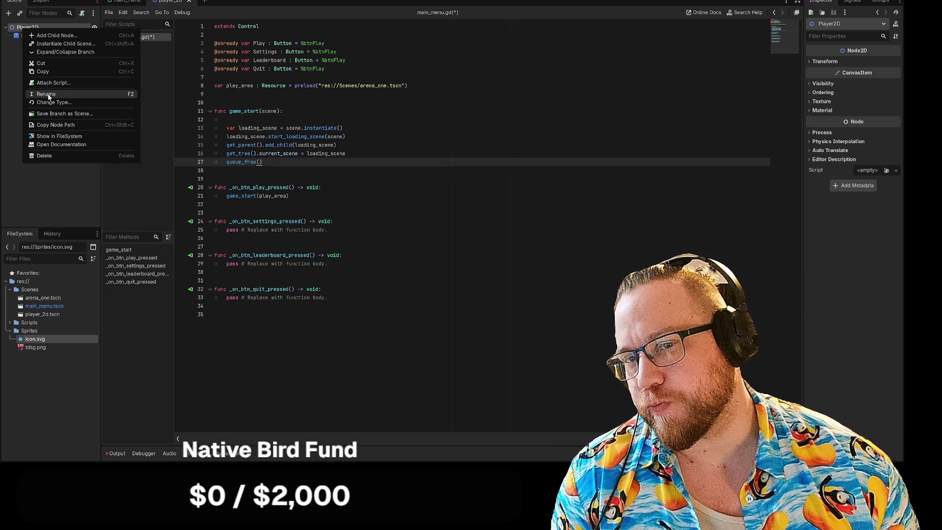
left_click(50, 102)
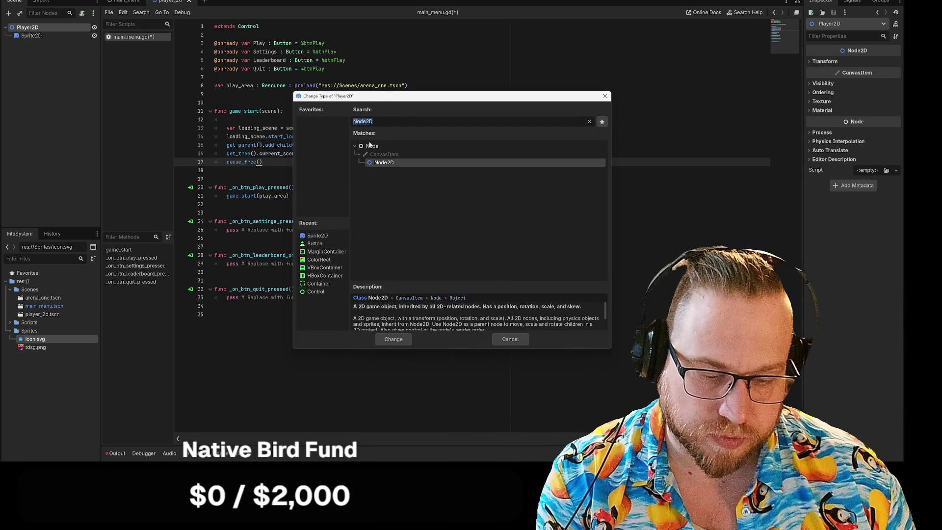
key("BackSpace")
type("coll")
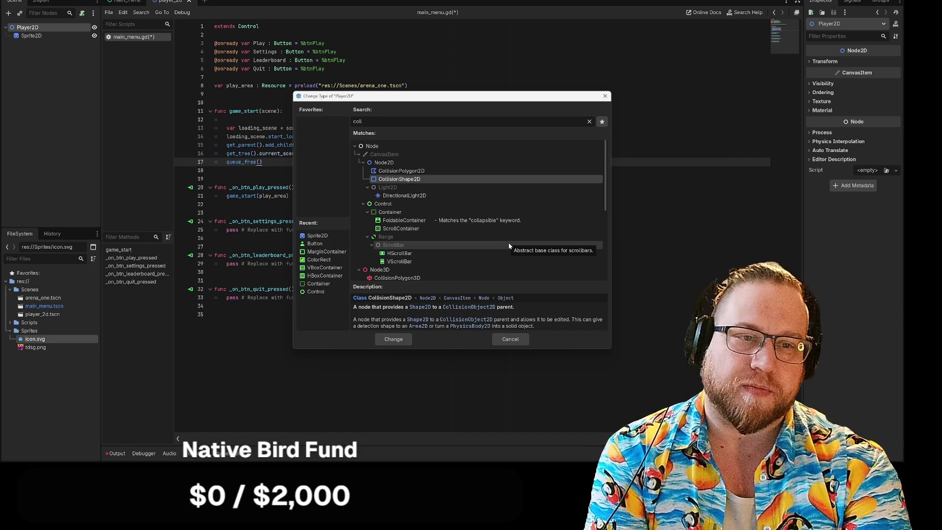
scroll(497, 228, "down", 1)
scroll(496, 225, "down", 4)
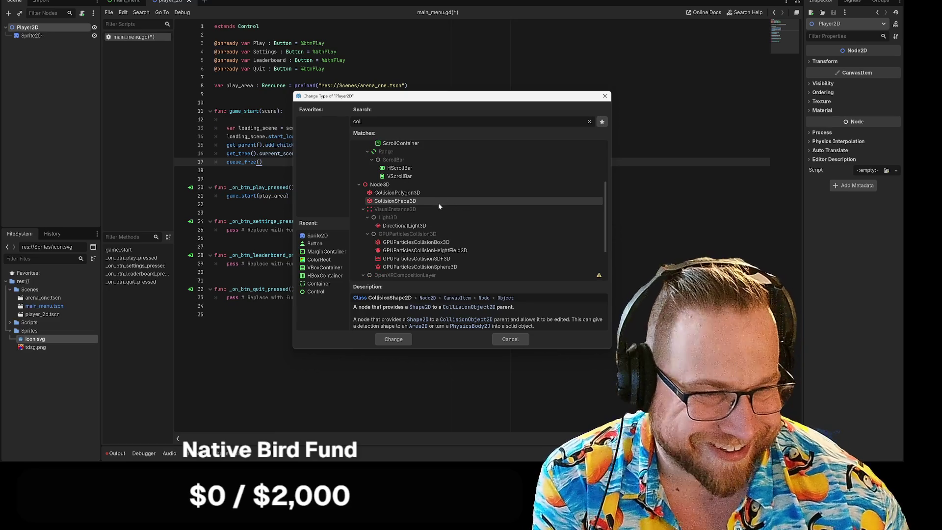
scroll(455, 247, "up", 5)
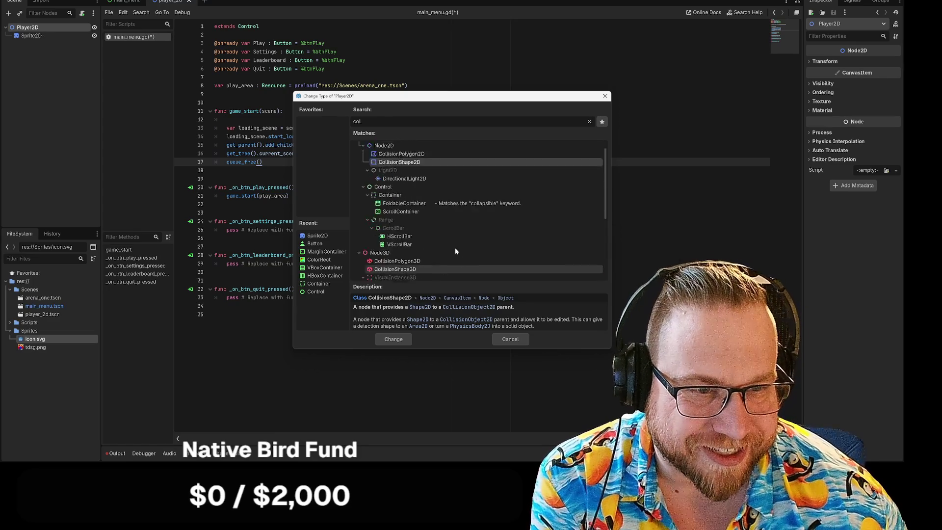
Step: Change Player2D's type to CharacterBody2D, keeping its Sprite2D child
key("ctrl+a")
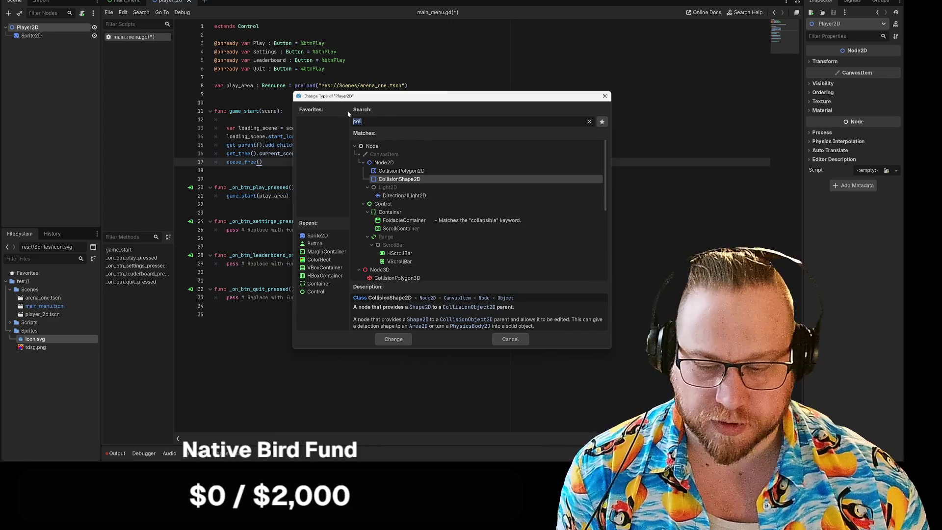
type("area")
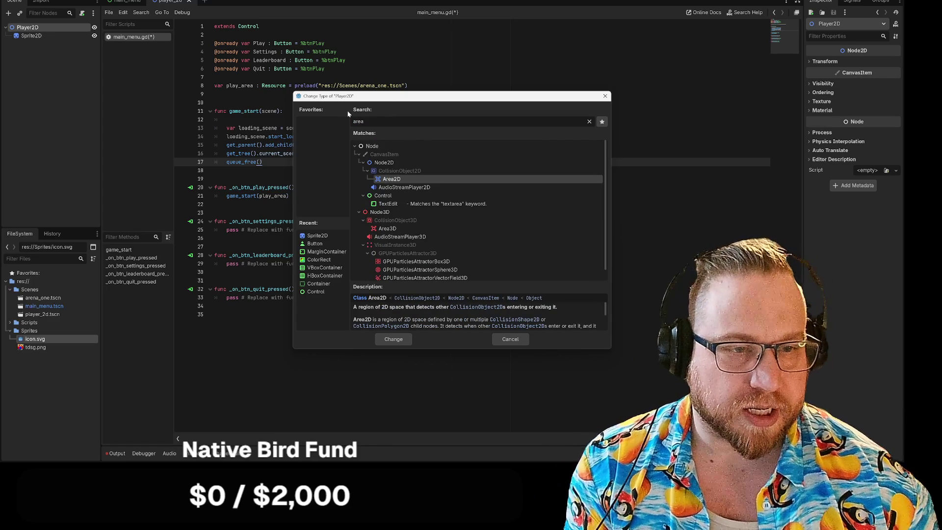
key("BackSpace")
key("BackSpace")
key("BackSpace")
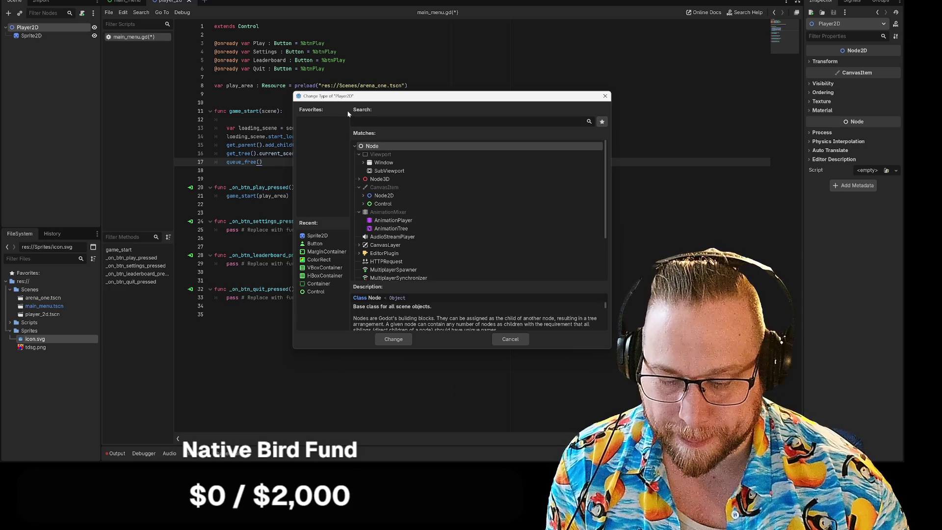
type("char")
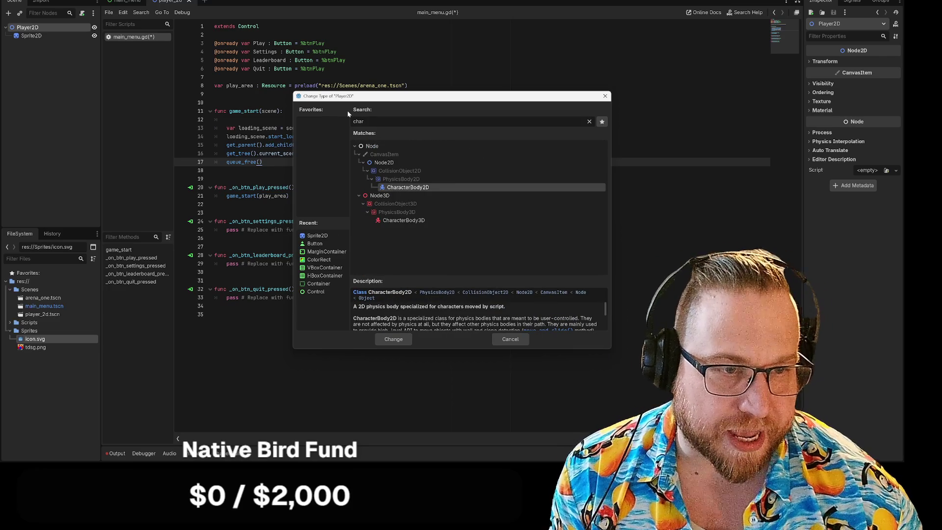
key("Return")
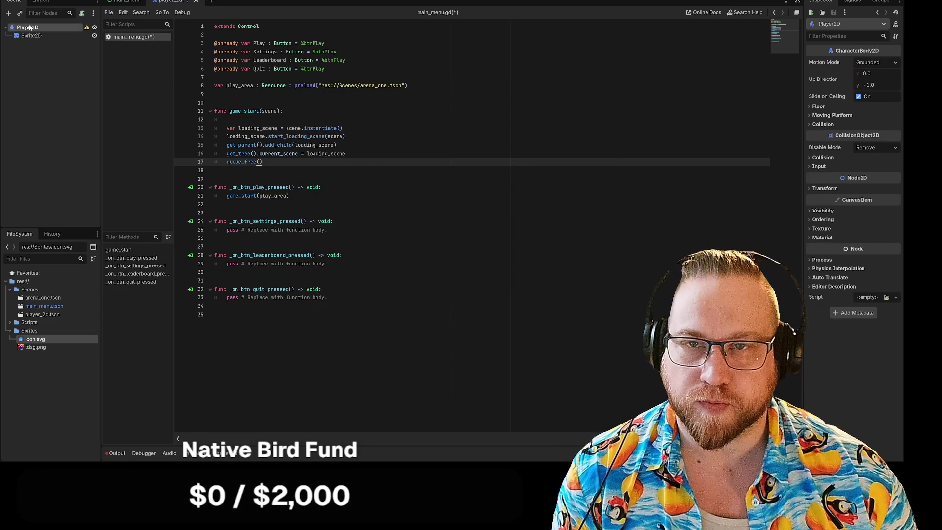
right_click(28, 29)
Step: Add a CollisionShape2D child node to Player2D
key("Escape")
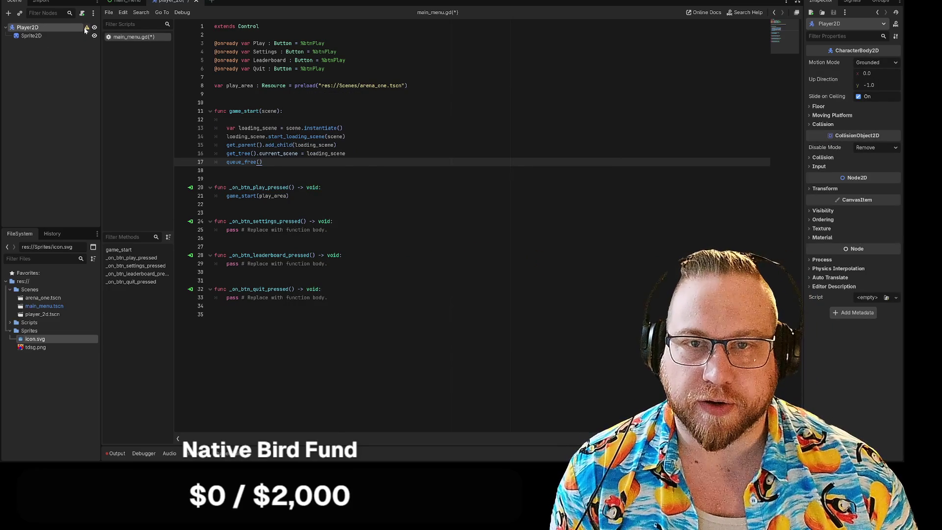
right_click(37, 29)
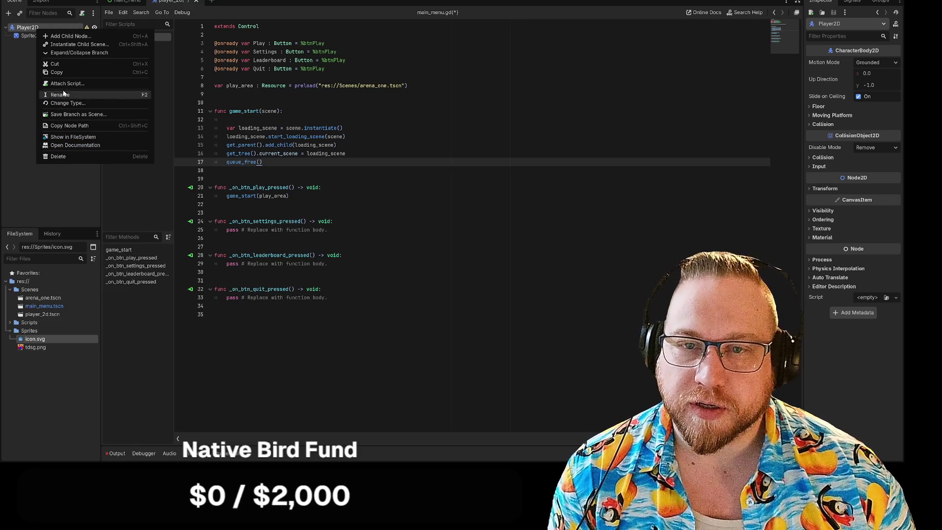
left_click(69, 36)
type("char")
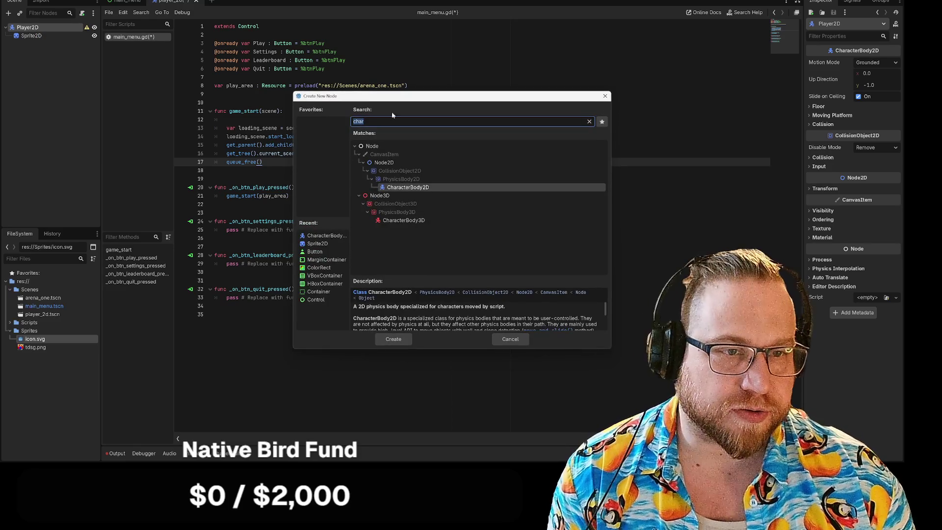
key("ctrl+a")
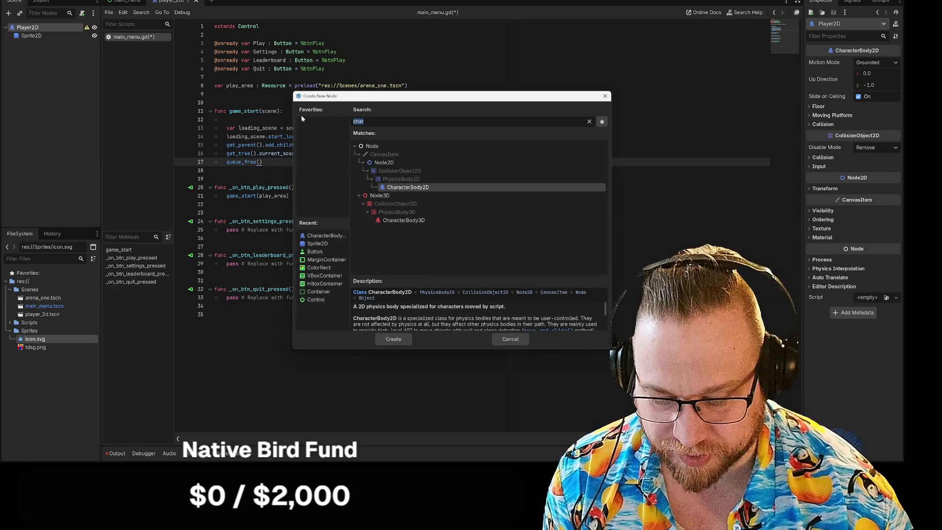
type("coll")
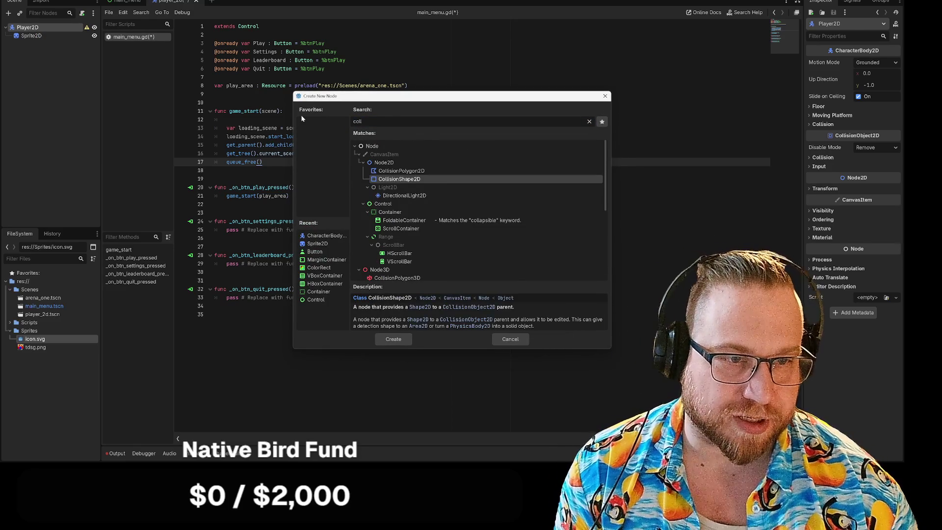
key("Return")
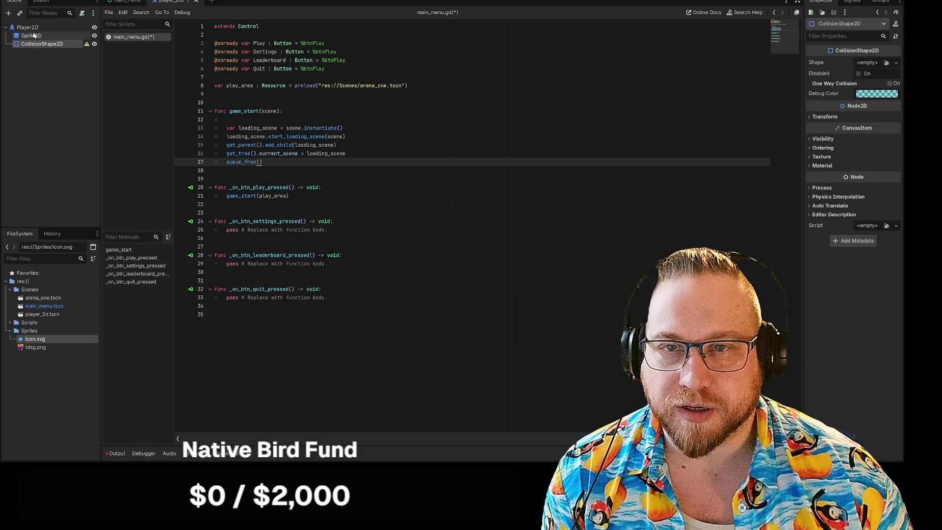
Step: Add a MeshInstance2D child node to Player2D and glance at its texture choices
right_click(34, 28)
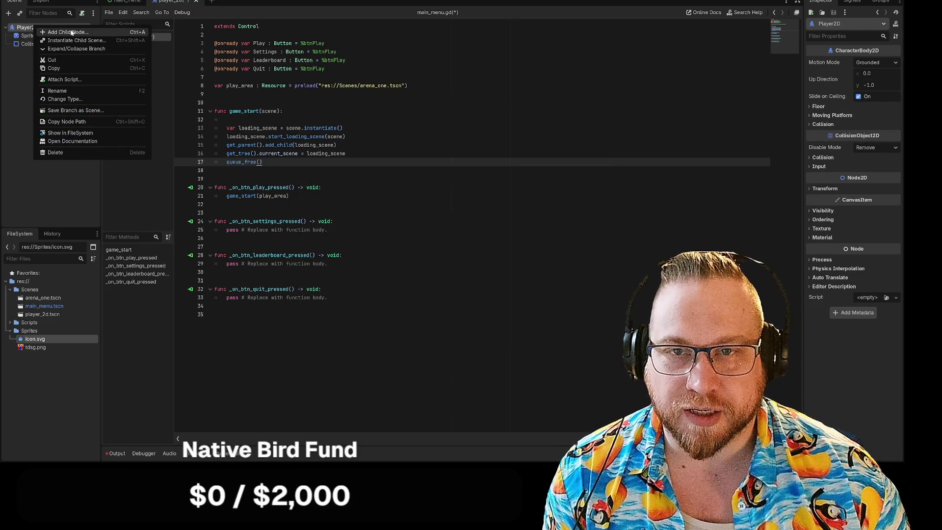
left_click(69, 31)
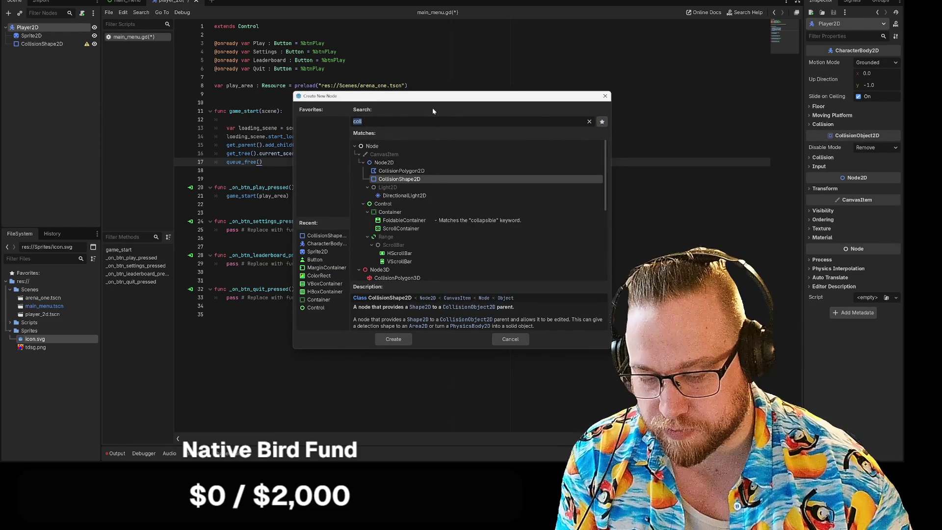
type("mes")
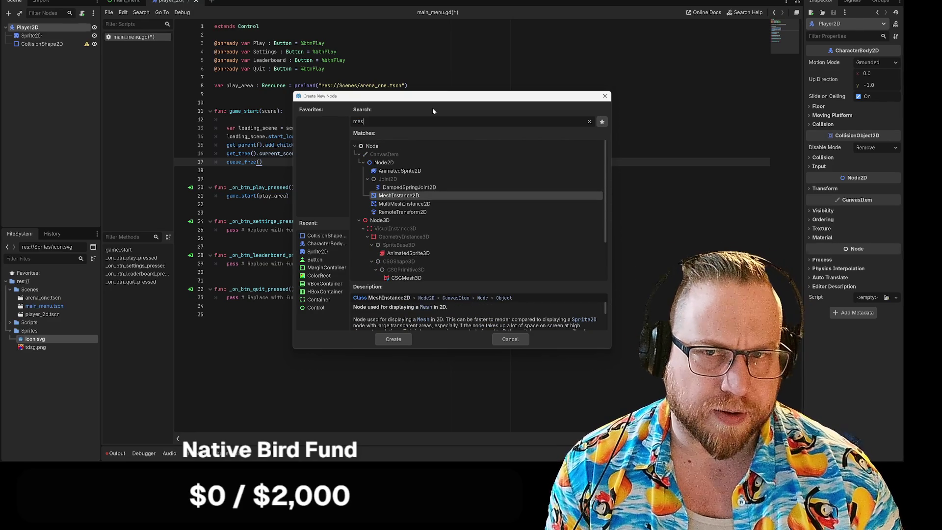
key("Return")
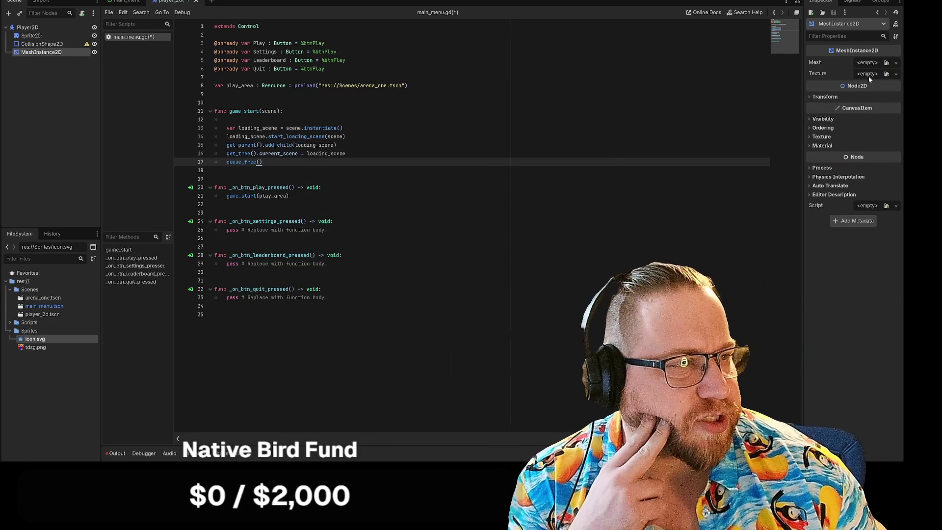
left_click(867, 73)
key("Escape")
left_click(40, 36)
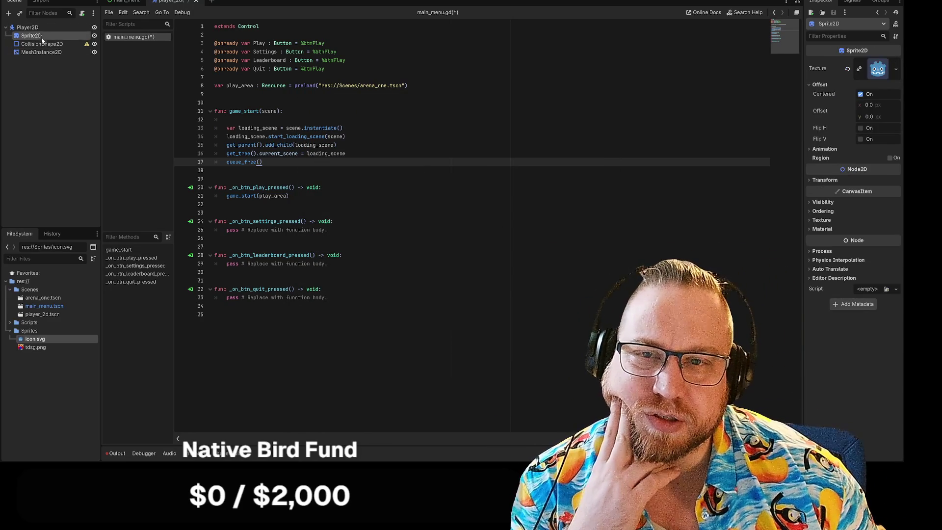
Step: Delete the Sprite2D node and give CollisionShape2D a new CircleShape2D shape
right_click(40, 36)
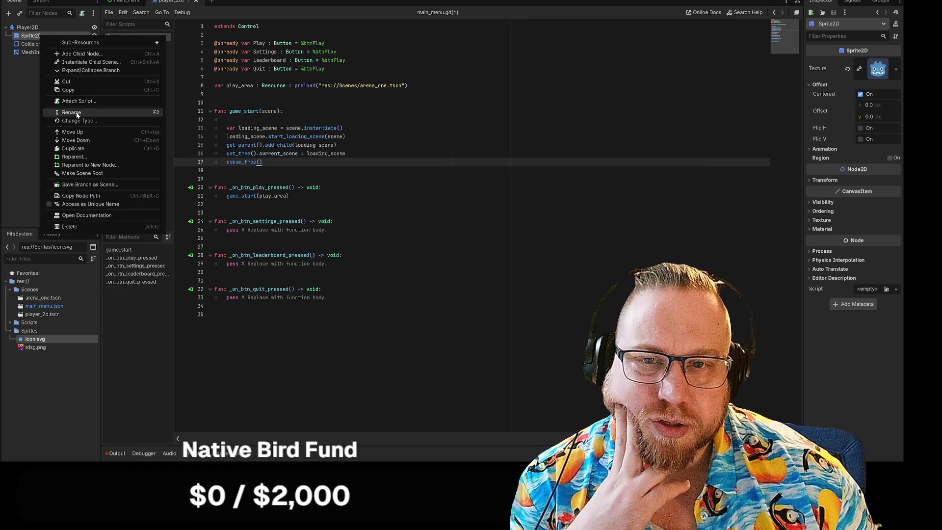
left_click(68, 85)
left_click(39, 35)
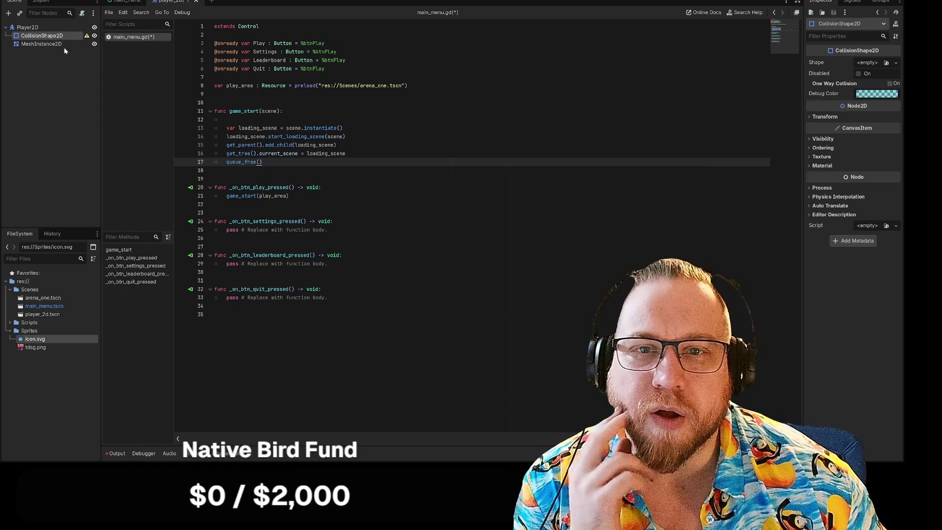
mouse_move(87, 37)
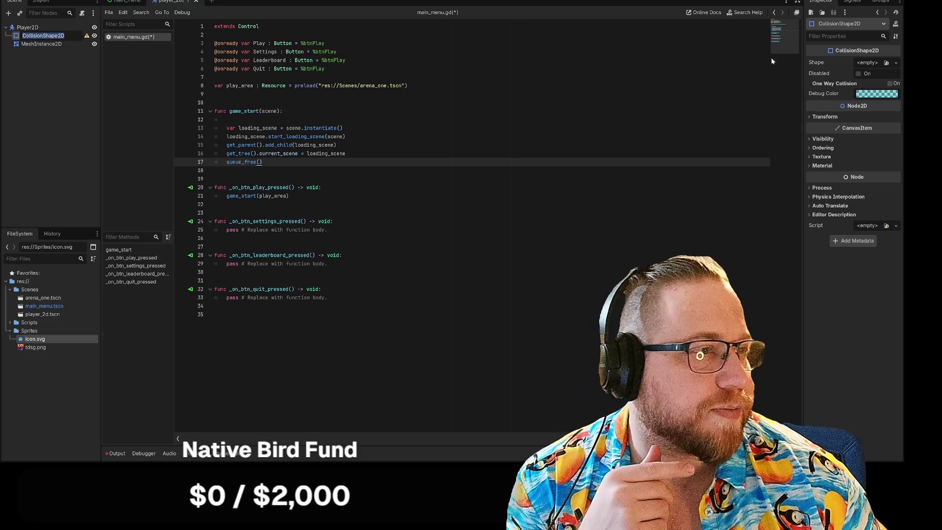
left_click(867, 65)
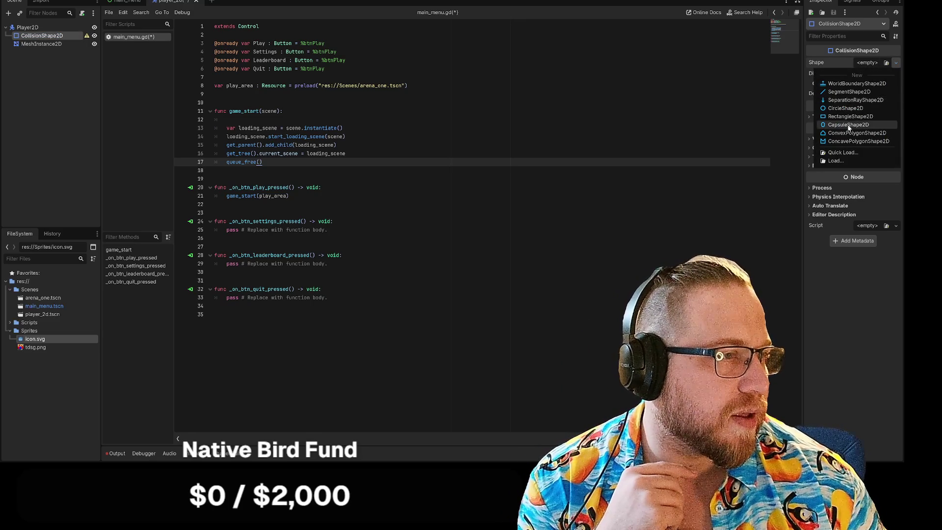
left_click(867, 108)
left_click(62, 101)
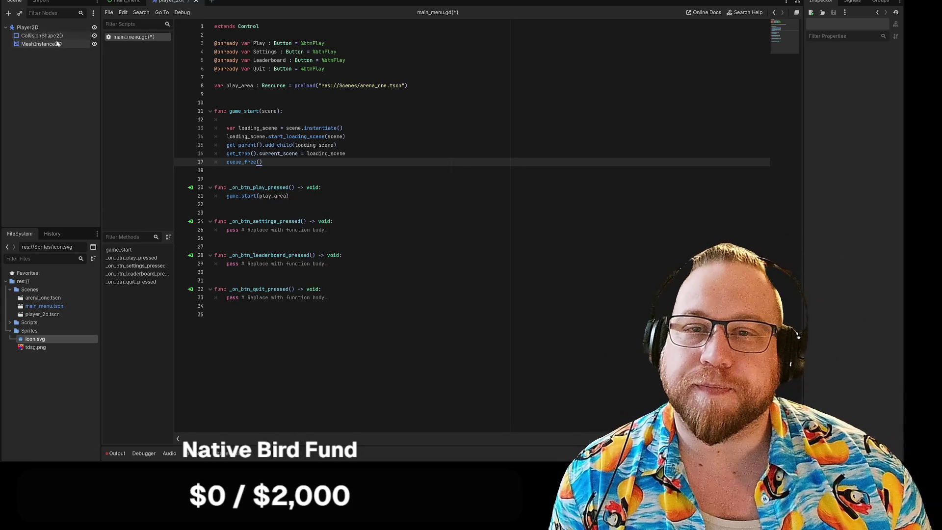
Step: Drop icon.svg into MeshInstance2D's Texture field, leaving its mesh empty
left_click(44, 44)
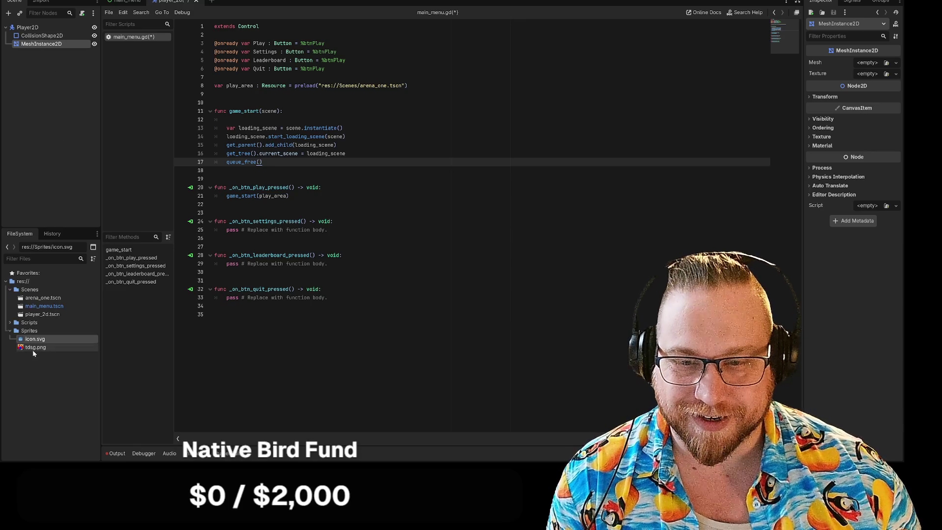
mouse_move(34, 339)
left_mouse_down()
mouse_move(779, 173)
mouse_move(871, 92)
mouse_move(868, 76)
left_mouse_up()
left_click(896, 63)
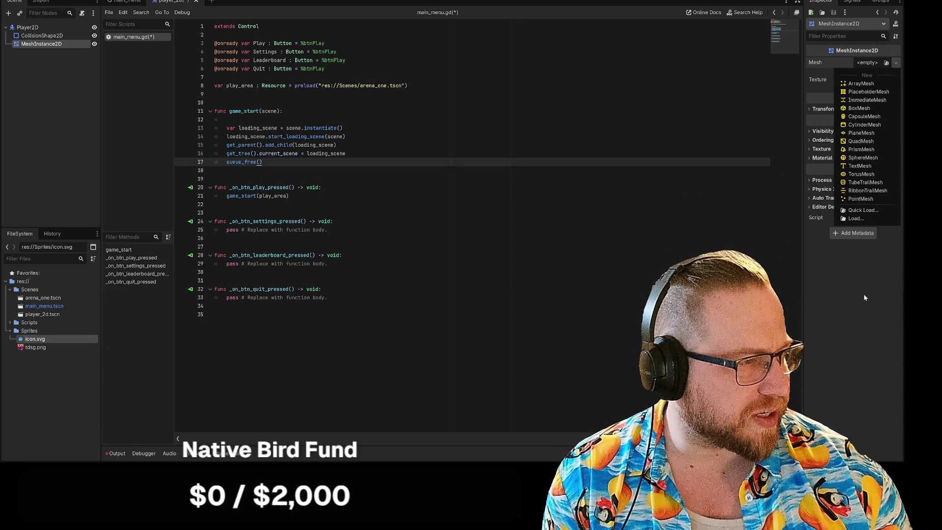
left_click(42, 99)
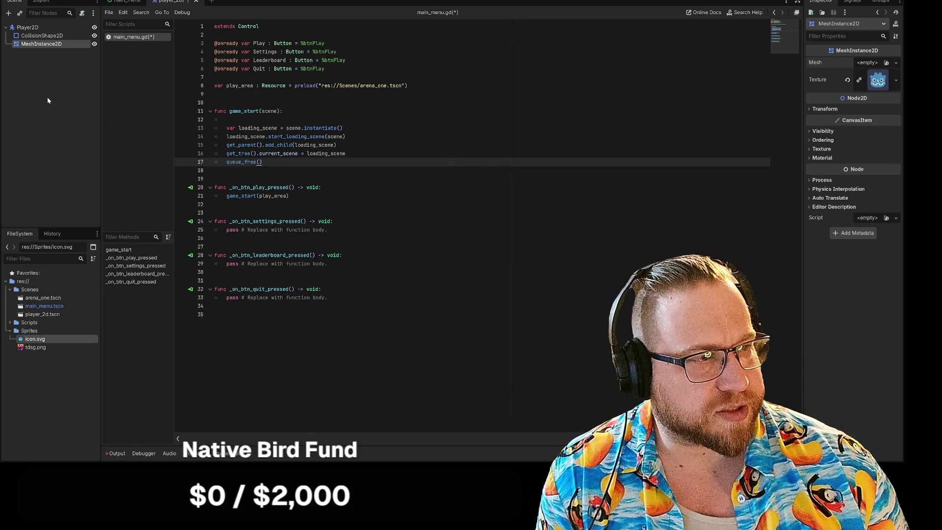
Step: Save the current scene from the scene tab menu, then open the arena_one scene
left_click(824, 109)
left_click(825, 109)
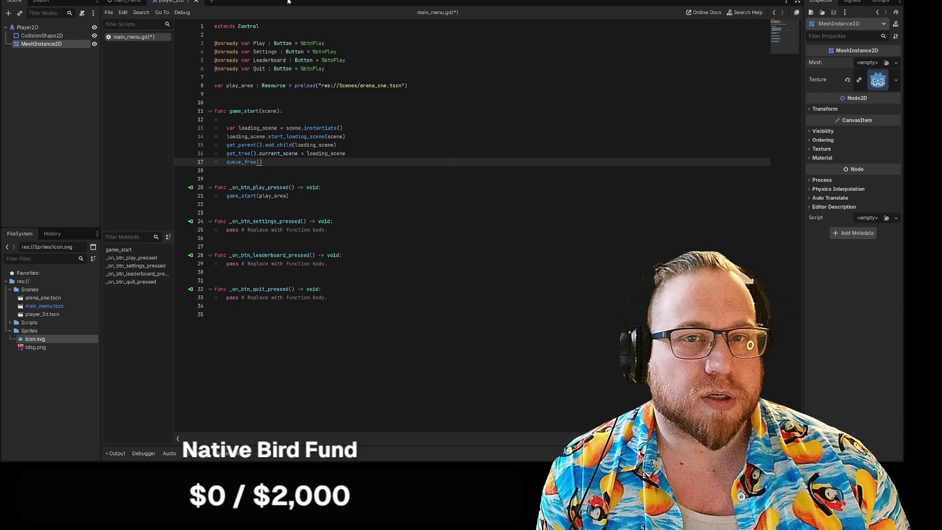
right_click(178, 2)
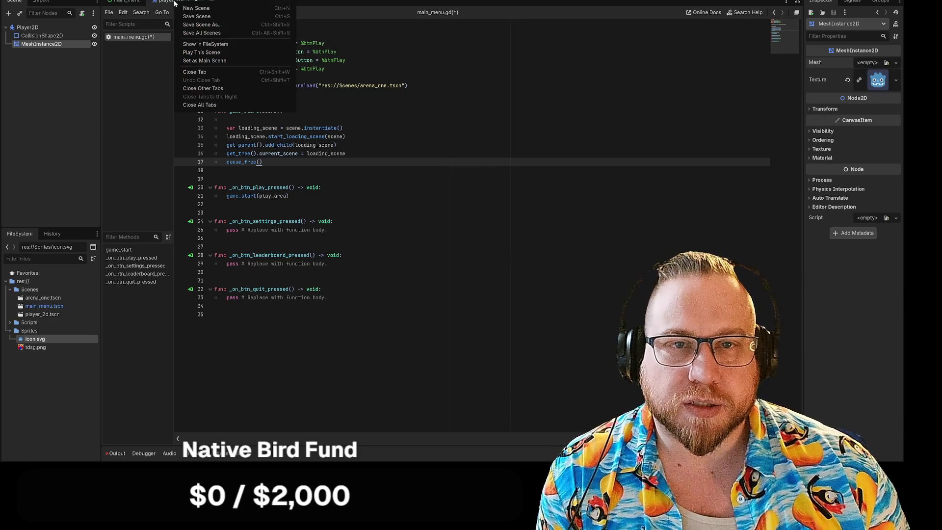
left_click(201, 17)
mouse_move(127, 2)
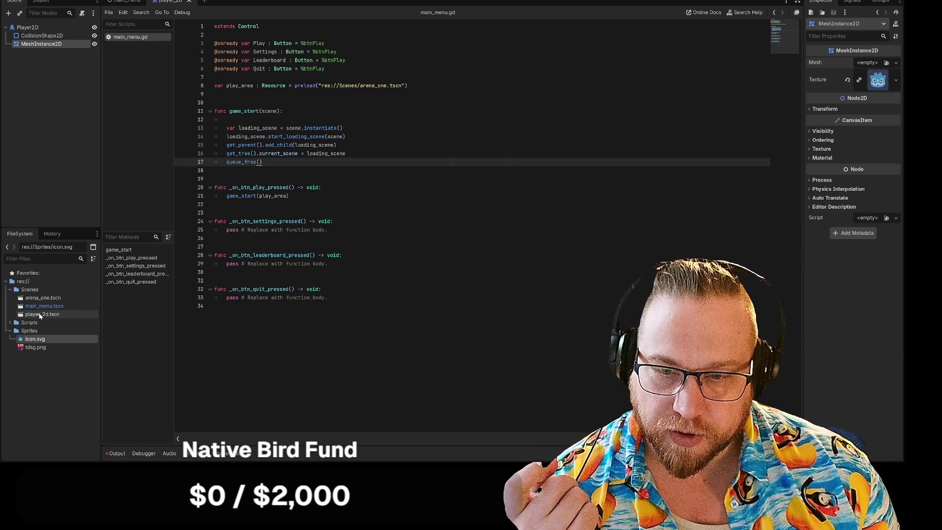
double_click(35, 299)
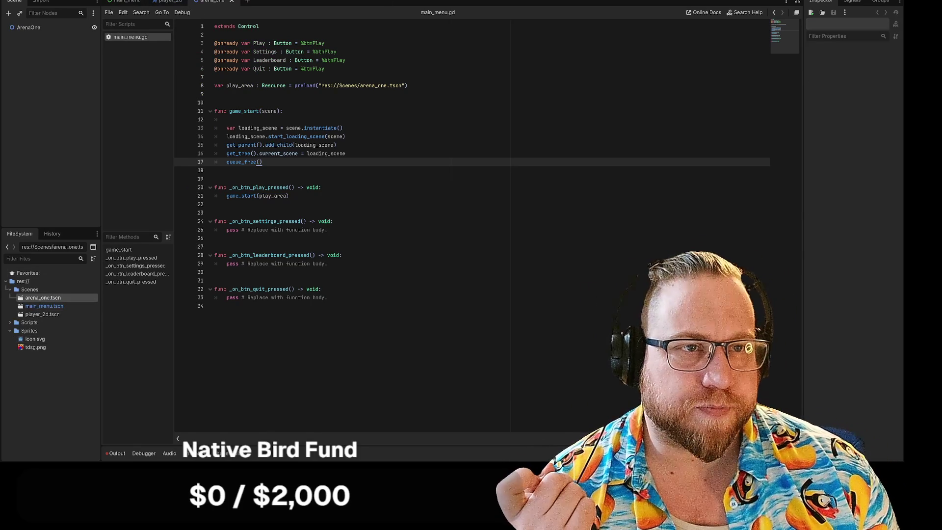
Step: Drop icon.svg onto arena_one's 2D canvas as an Icon sprite, enlarged and moved top-left
key("ctrl+F1")
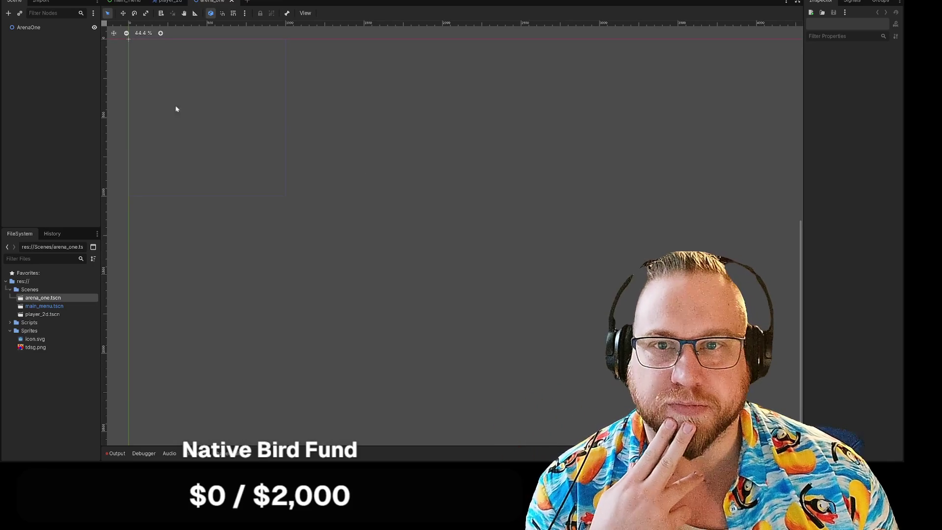
left_click_drag(35, 339, 223, 139)
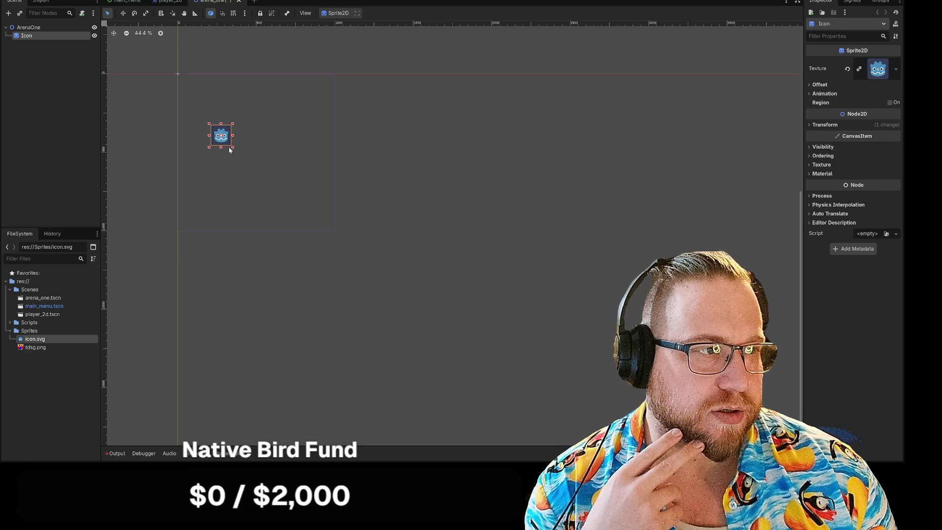
left_click_drag(233, 148, 432, 329)
mouse_move(326, 257)
left_mouse_down()
mouse_move(242, 178)
mouse_move(261, 186)
left_mouse_up()
left_click(517, 223)
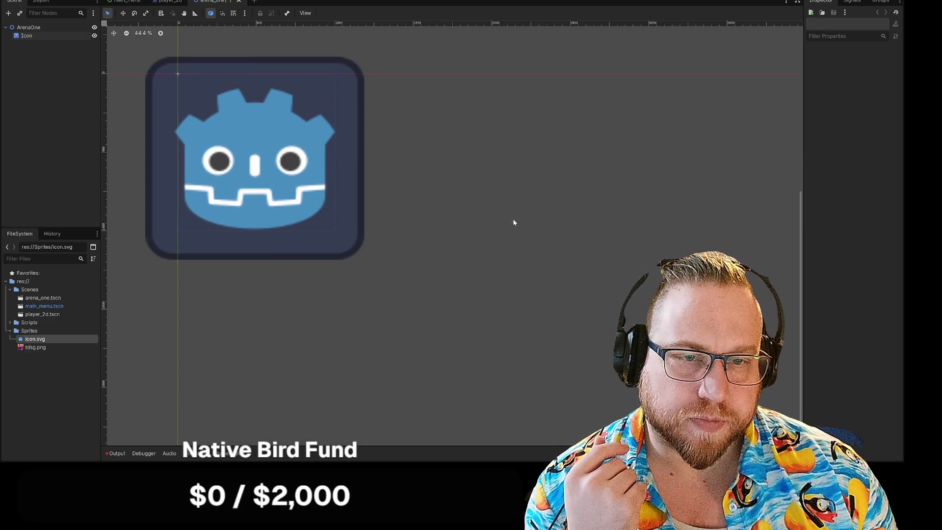
left_click(277, 170)
mouse_move(370, 260)
left_mouse_down()
mouse_move(265, 168)
mouse_move(274, 186)
mouse_move(313, 205)
left_mouse_up()
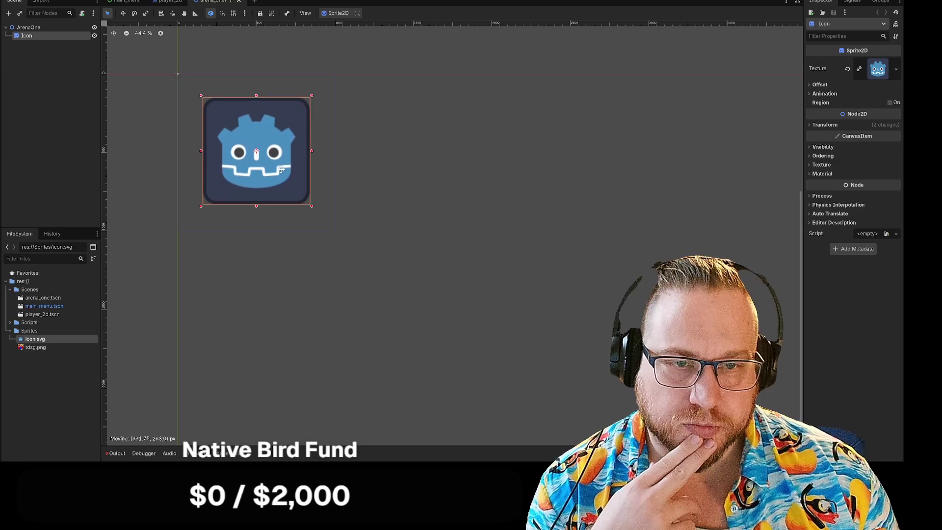
left_click(364, 189)
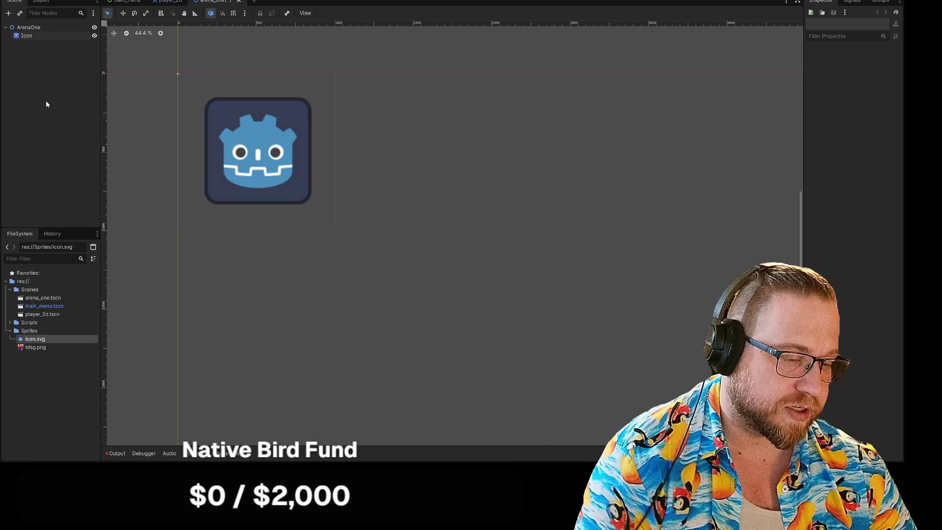
Step: Attach a new arena_one.gd script to the ArenaOne root node
left_click(50, 24)
right_click(51, 24)
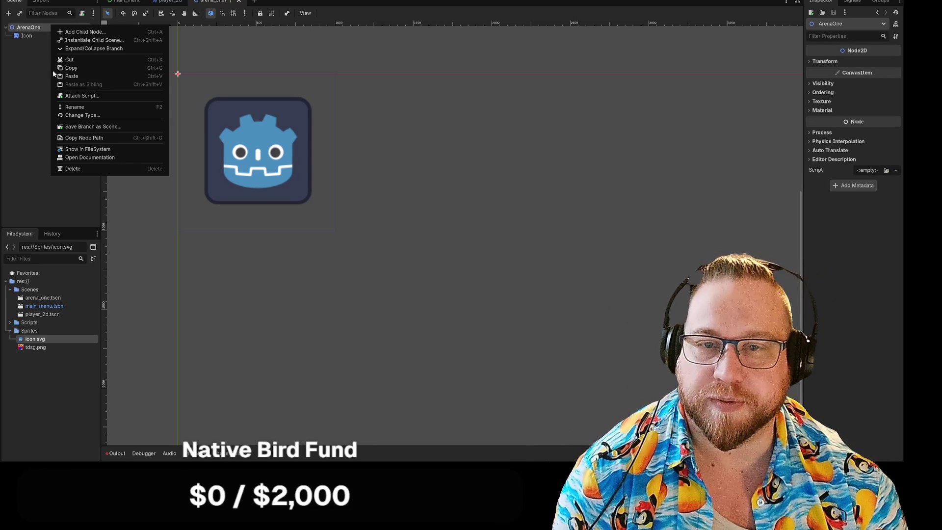
left_click(82, 95)
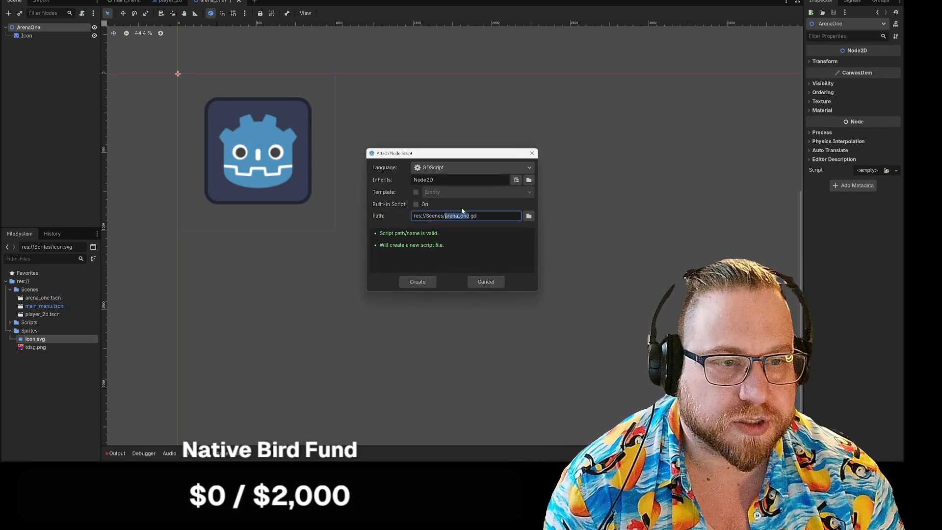
left_click(417, 281)
Step: Write #GAME MANAGER and #SPAWN PLAYER comment lines and enlarge the editor text
key("Return")
type("#G")
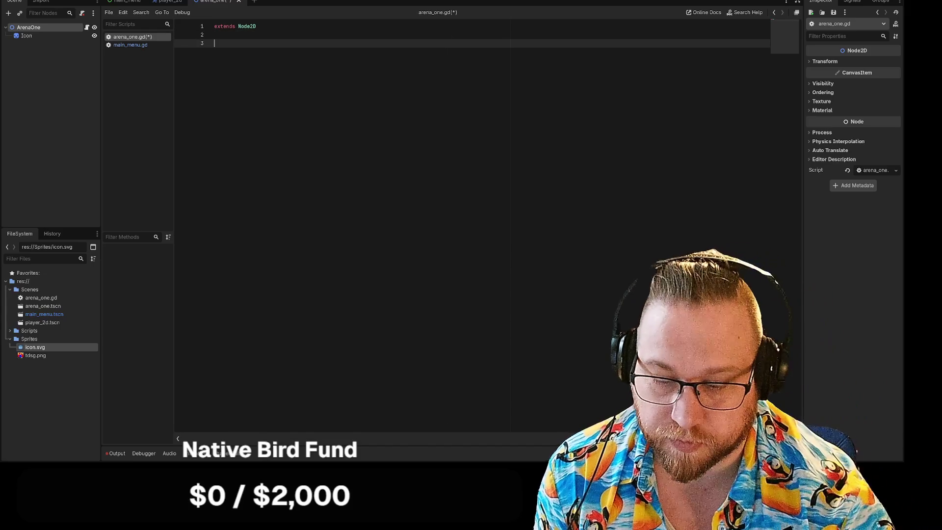
type("AME MANAGER")
key("Return")
key("Return")
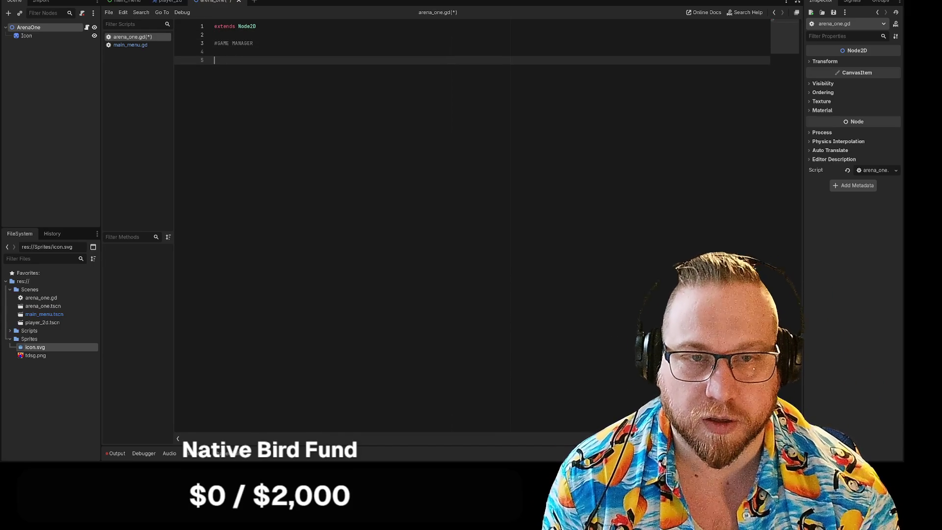
type("#S")
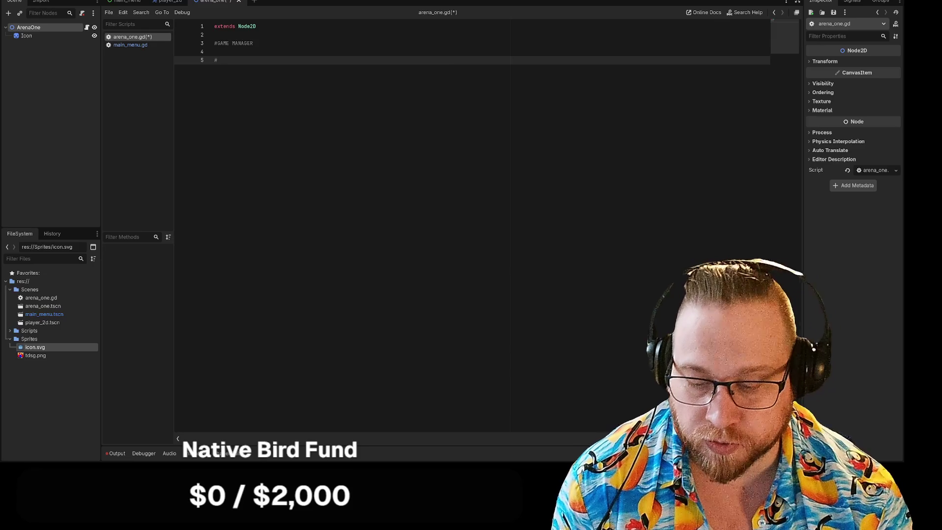
type("PAWN PLAYER")
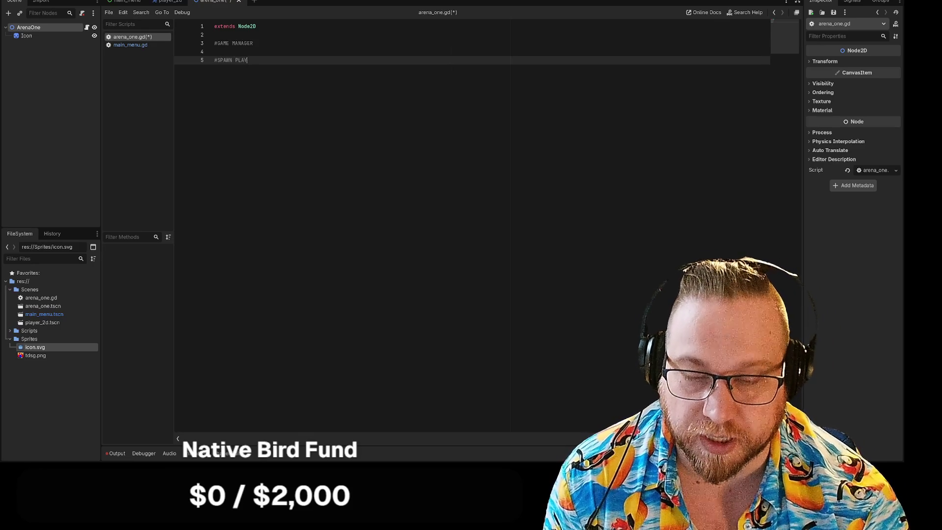
key("ctrl+equal")
key("ctrl+equal")
key("ctrl+equal")
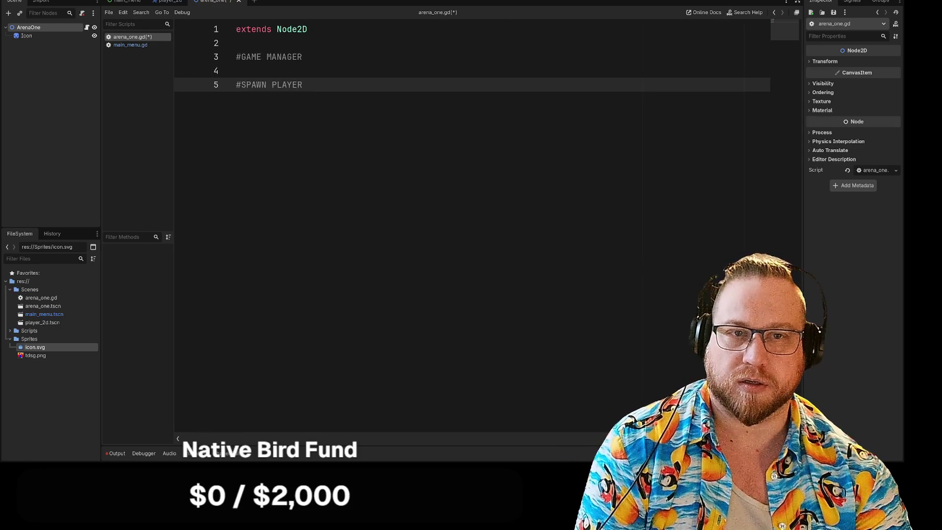
key("ctrl+equal")
key("ctrl+equal")
key("ctrl+equal")
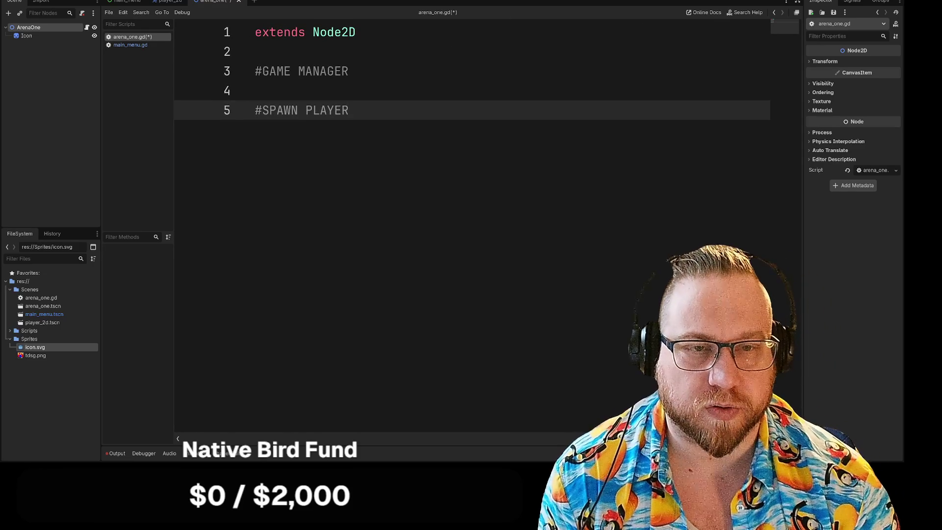
Step: Add a #SPAWN SPAWNER comment line below #SPAWN PLAYER, starting another comment line
key("Return")
key("Return")
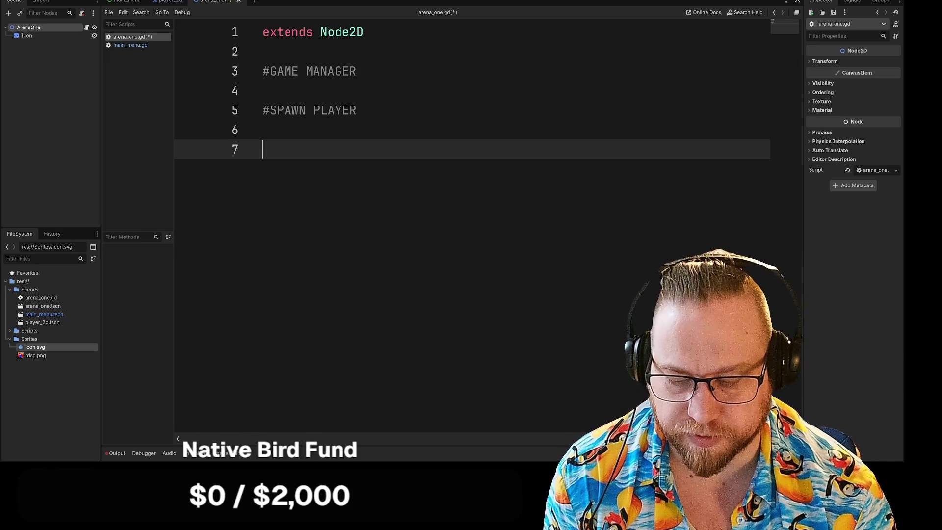
key("BackSpace")
key("Return")
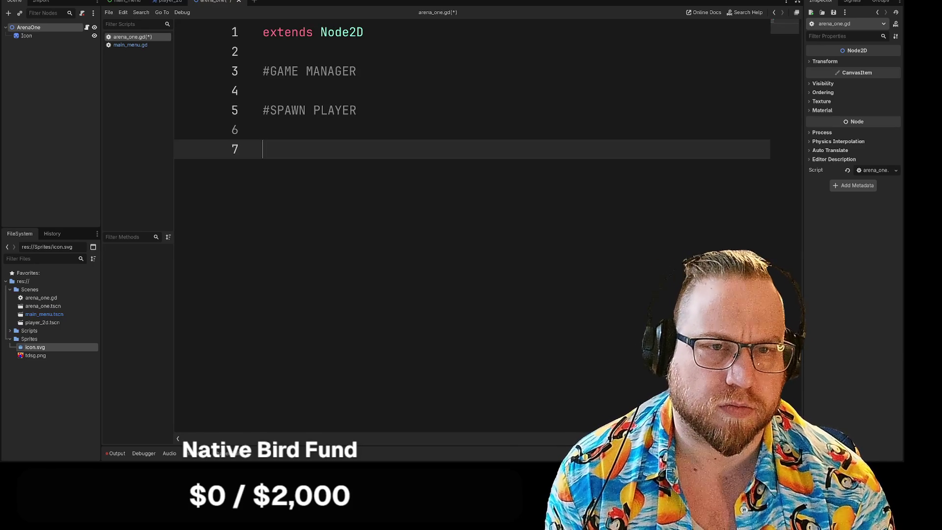
type("_")
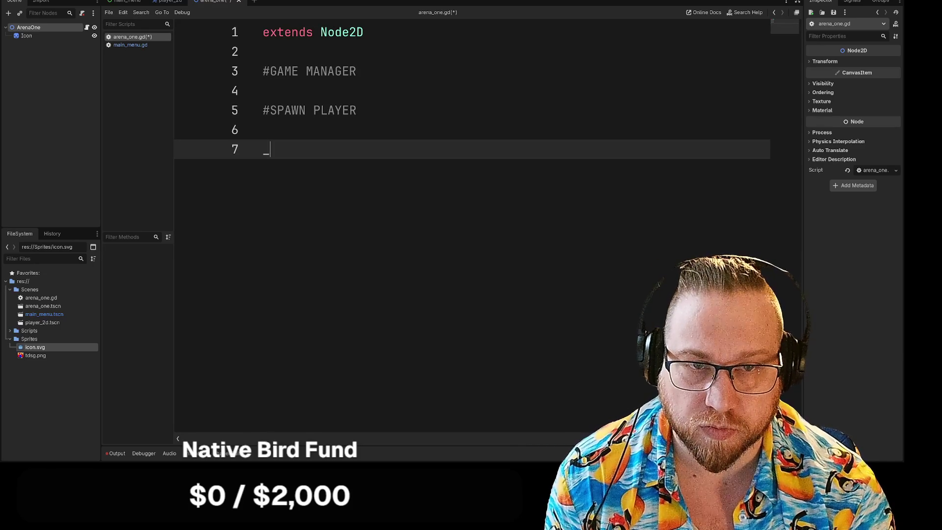
key("Escape")
key("BackSpace")
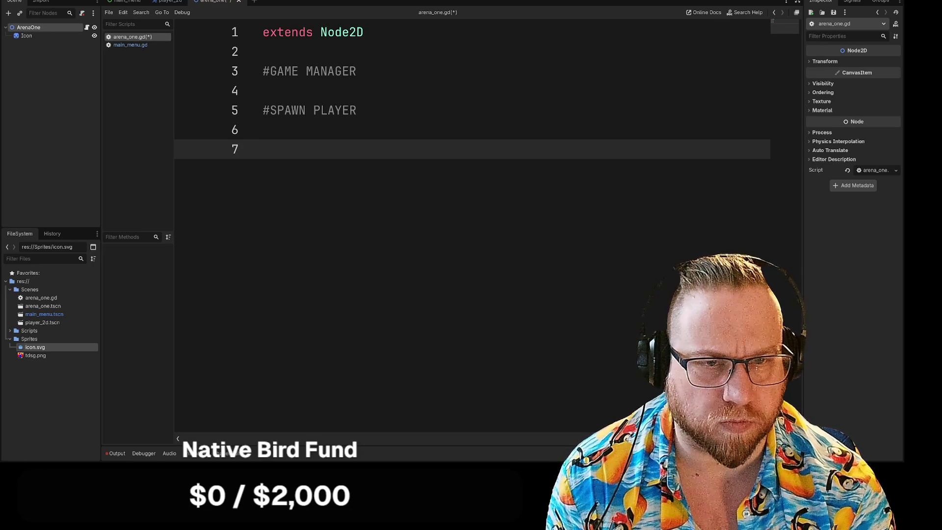
type("#")
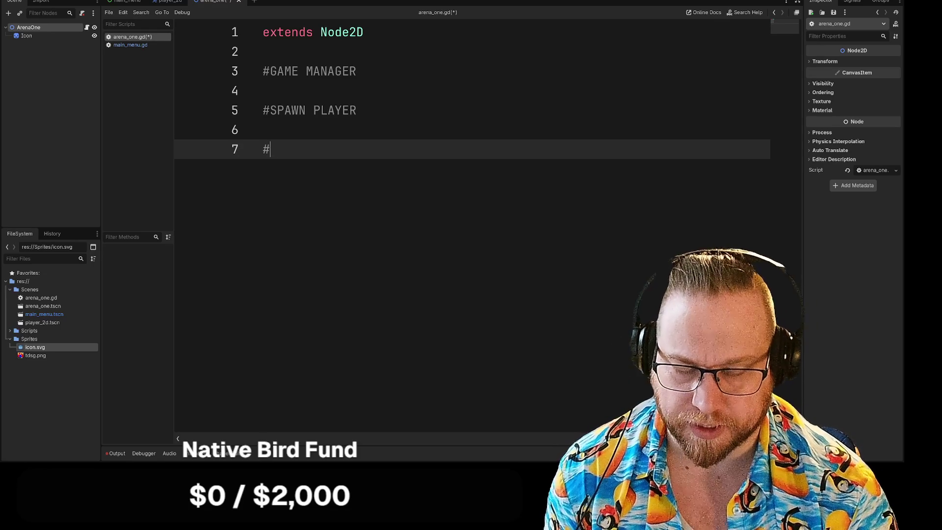
type("SP")
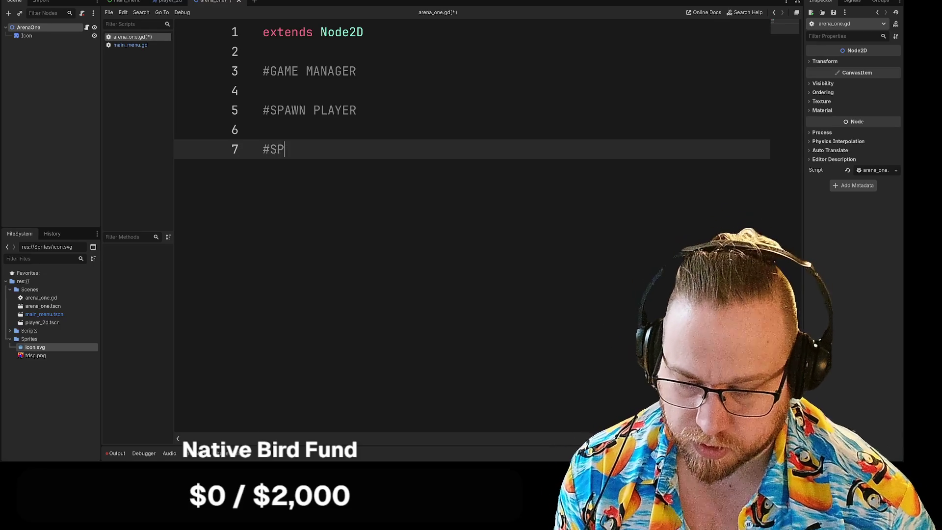
type("AWN SPA")
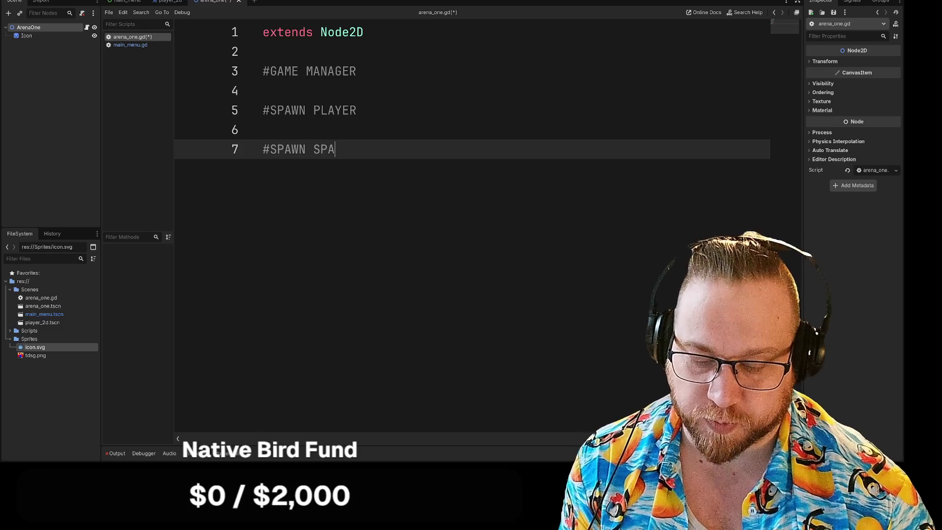
type("WNER")
key("Return")
key("Return")
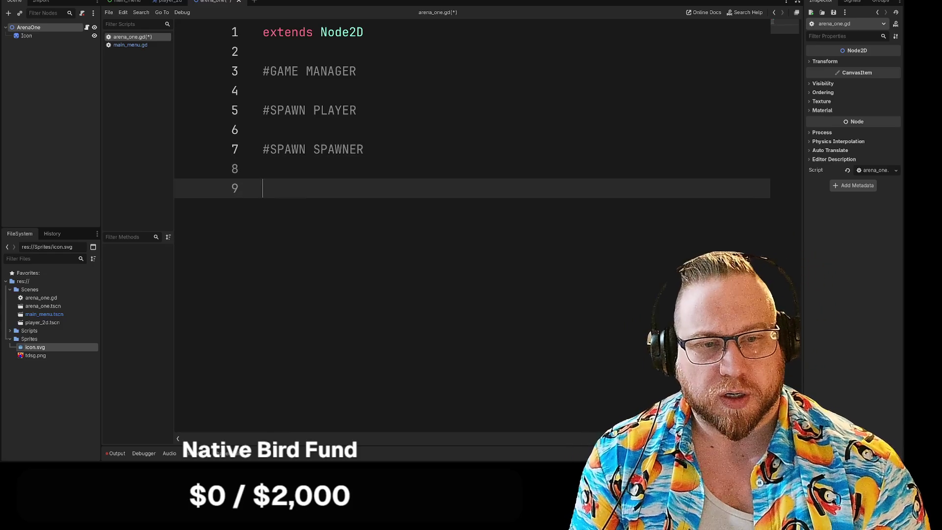
type("#")
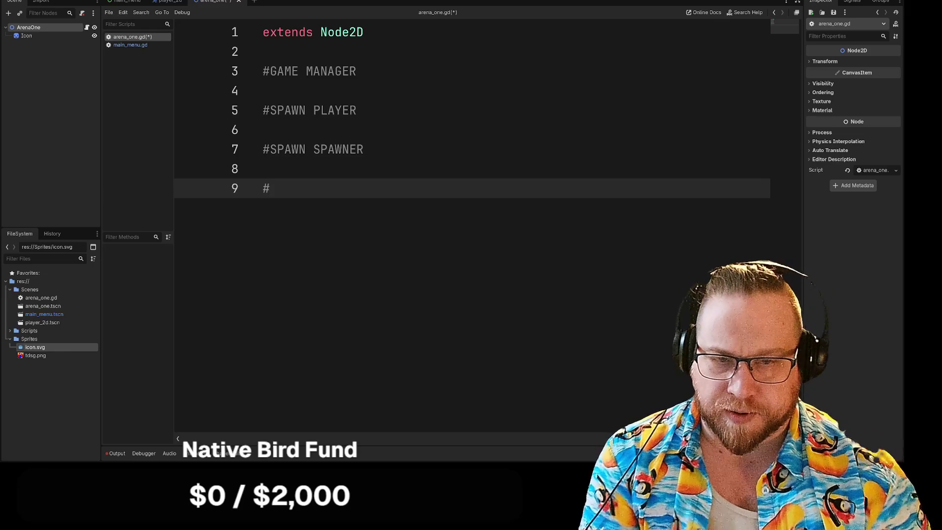
Step: Finish line 9 as the #SPAWN OBJECTS comment
type("SPAWN ")
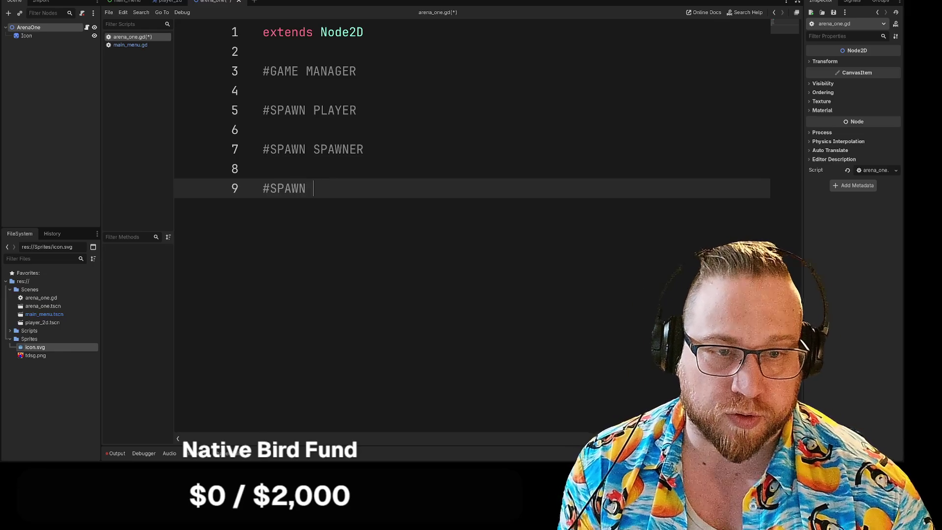
type("OBST")
key("BackSpace")
key("BackSpace")
key("BackSpace")
key("BackSpace")
type("OBSTIC")
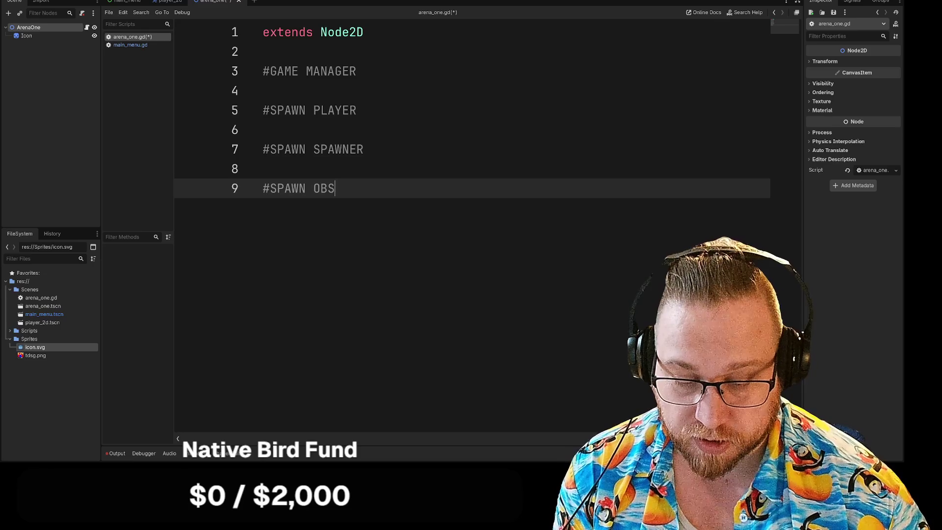
key("BackSpace")
key("BackSpace")
key("BackSpace")
key("BackSpace")
type("JECT")
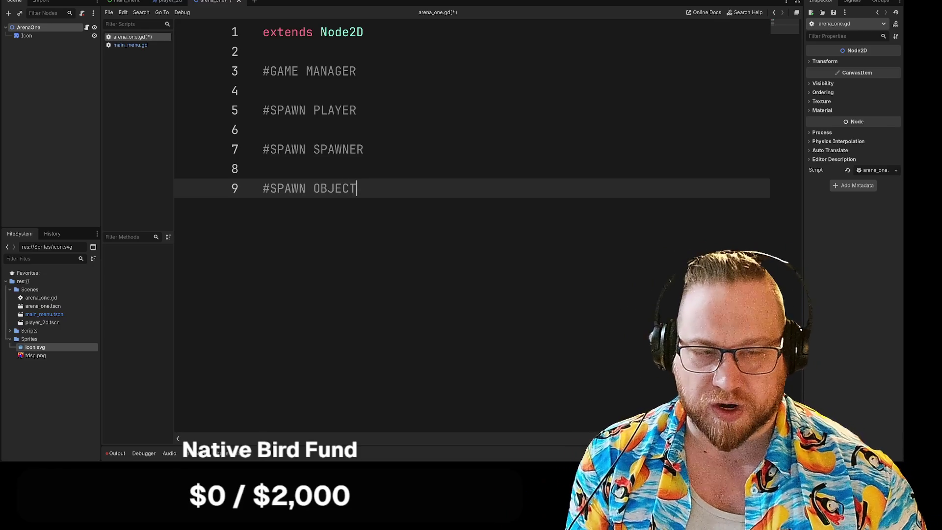
type("S")
key("Return")
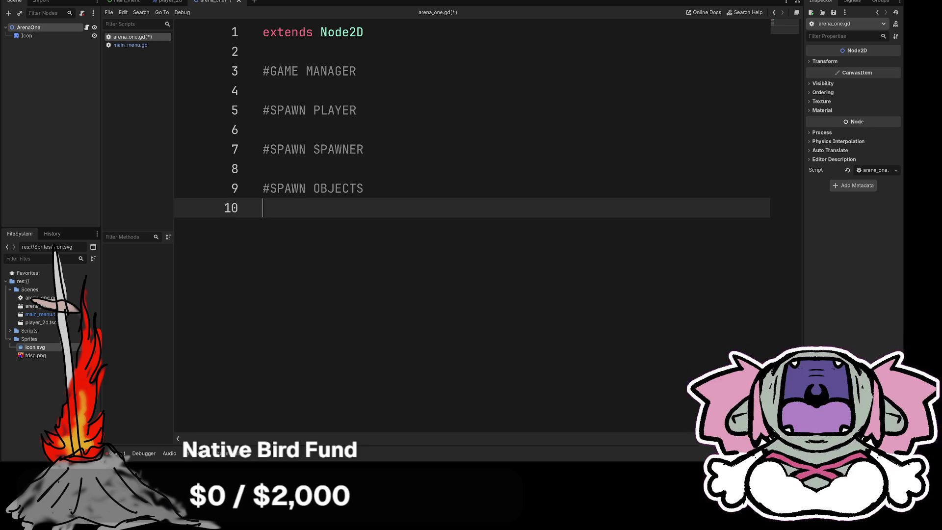
Step: Insert a #UNIQUE STATS comment below extends Node2D
key("Up")
key("Up")
key("Up")
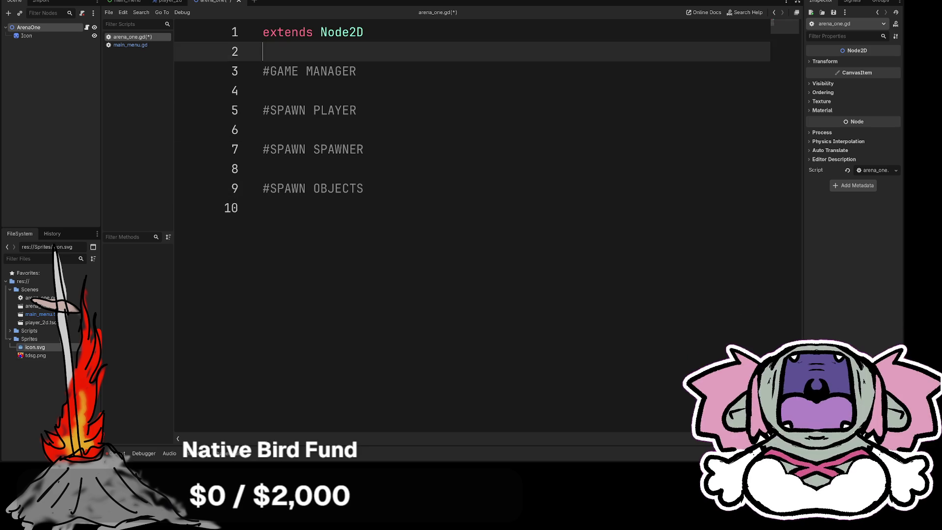
key("Return")
key("Return")
key("Up")
key("Up")
left_click(263, 71)
type("#")
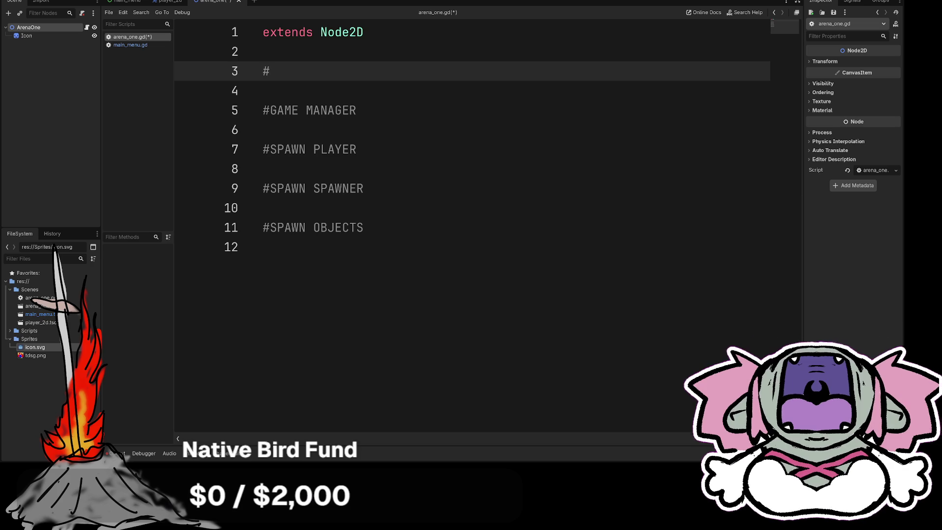
type("UNI")
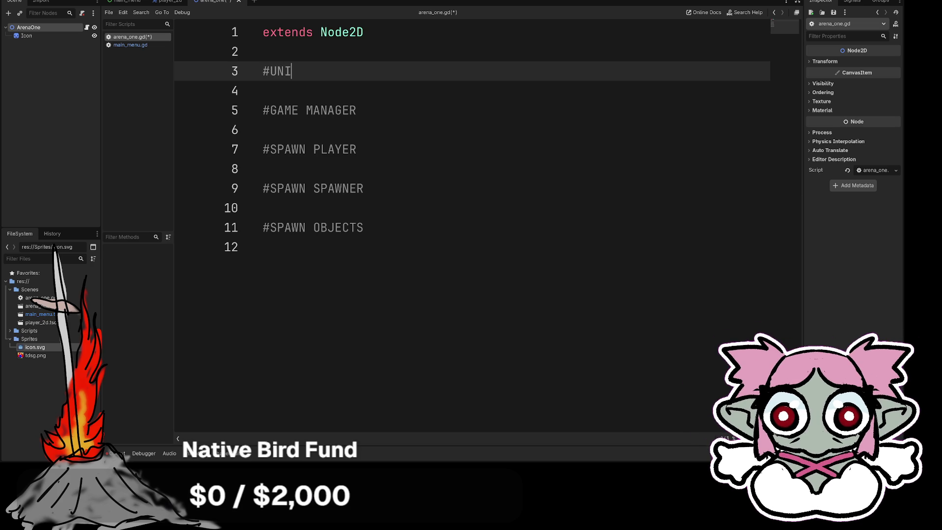
type("QUE ")
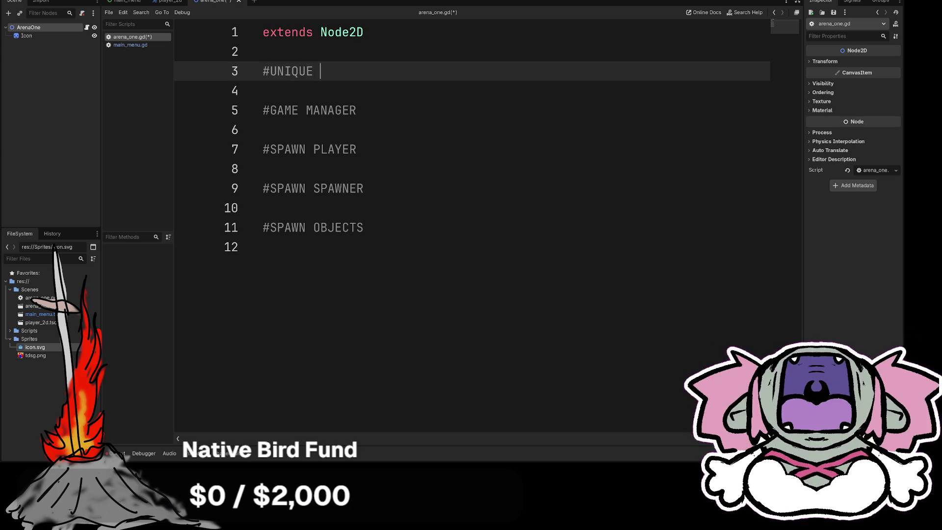
type("STATS")
Step: Add blank lines above #UNIQUE STATS and below #GAME MANAGER to space the sections
left_click(263, 90)
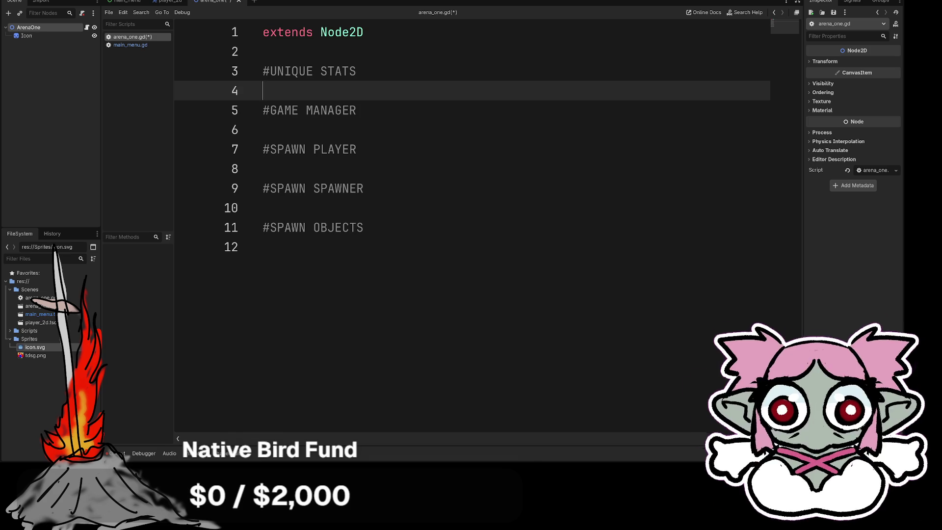
left_click(263, 51)
key("Return")
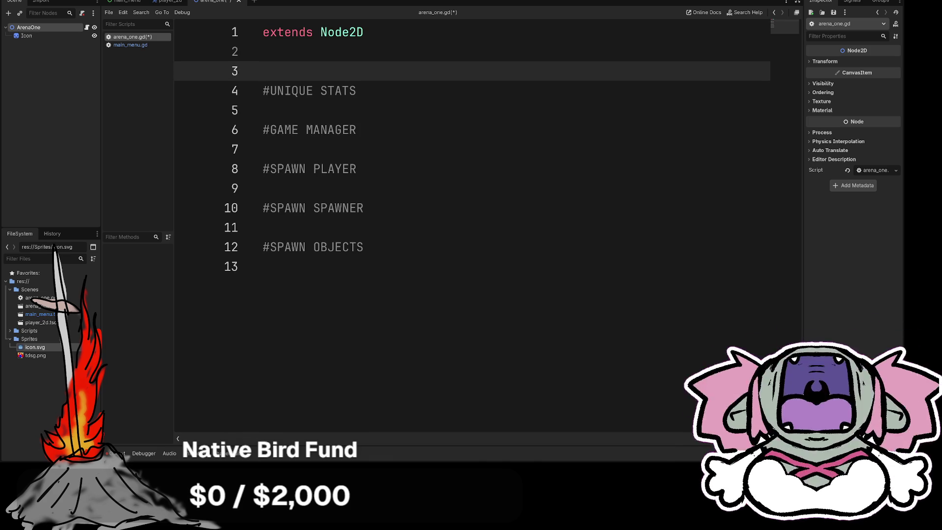
key("Return")
left_click(263, 71)
left_click(263, 51)
left_click(263, 71)
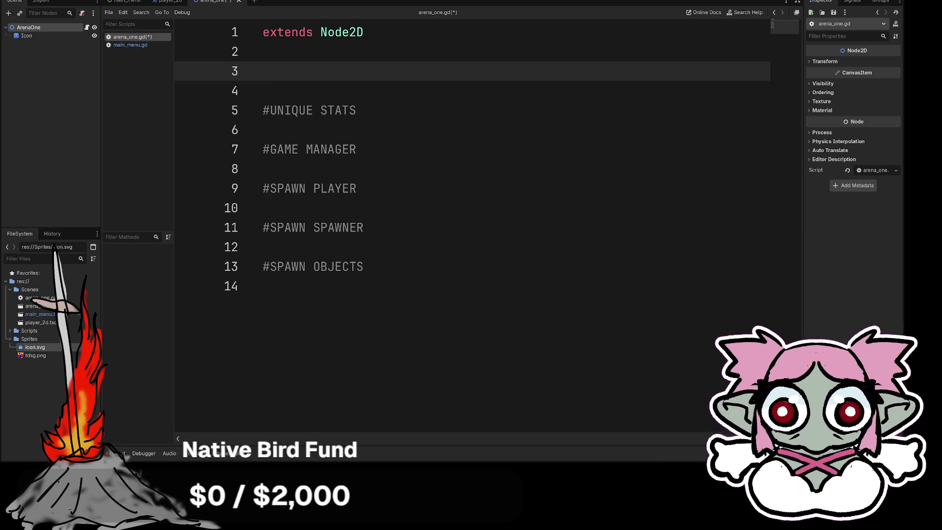
key("Down")
key("Down")
key("Down")
key("Down")
key("Up")
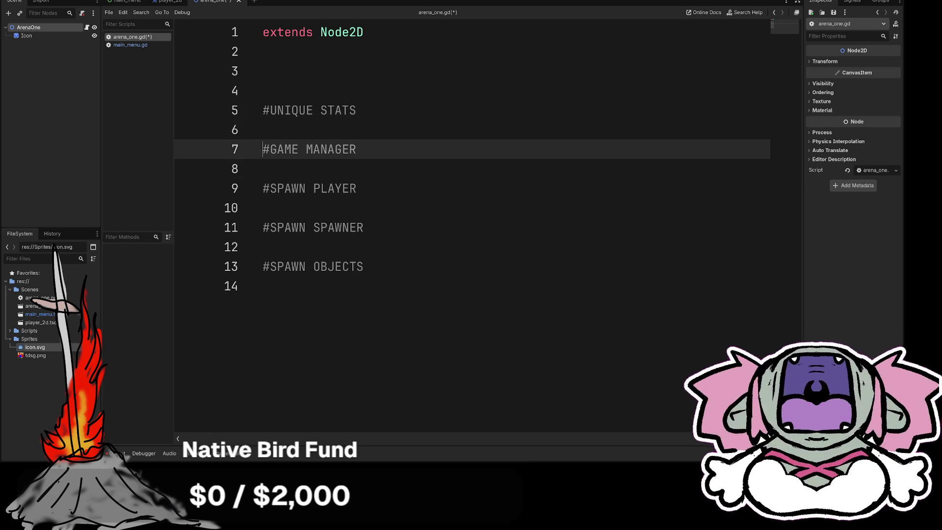
key("Down")
key("Return")
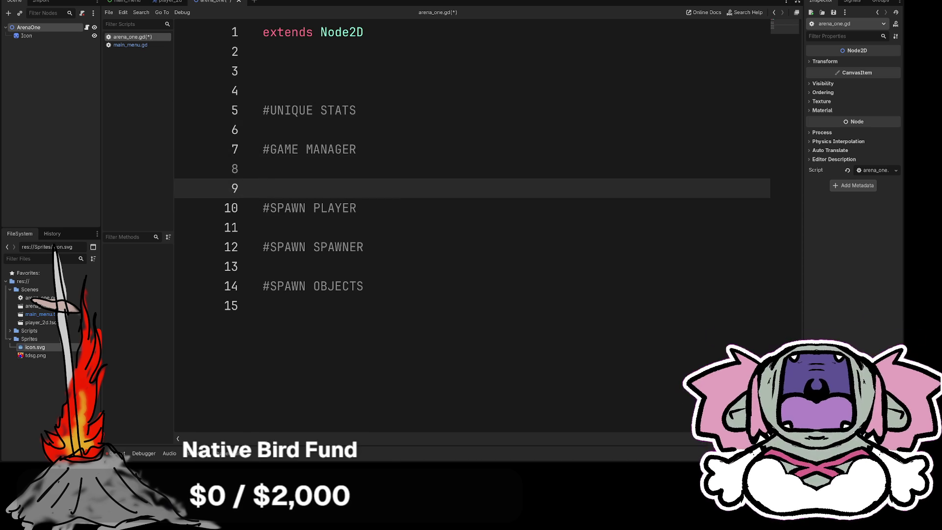
Step: Declare func _ready() -> void: with an indented pass line
type("func _")
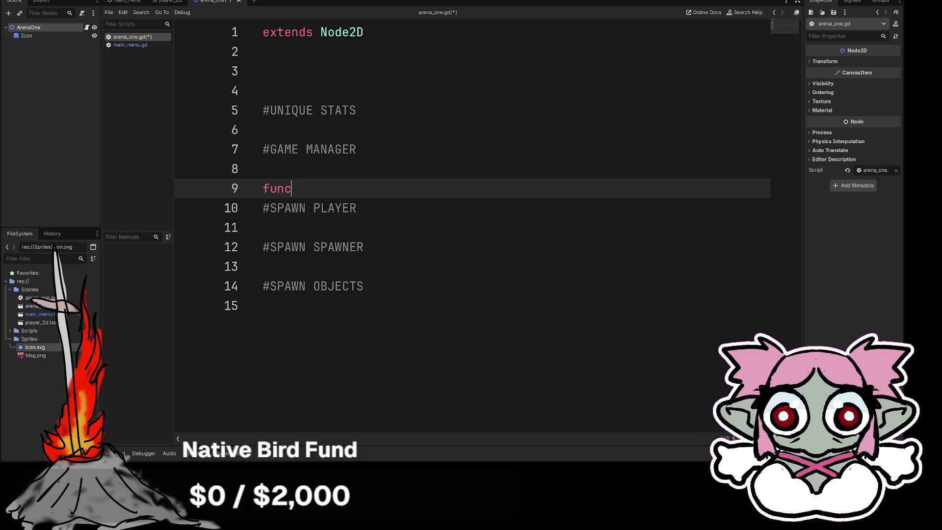
type("ready")
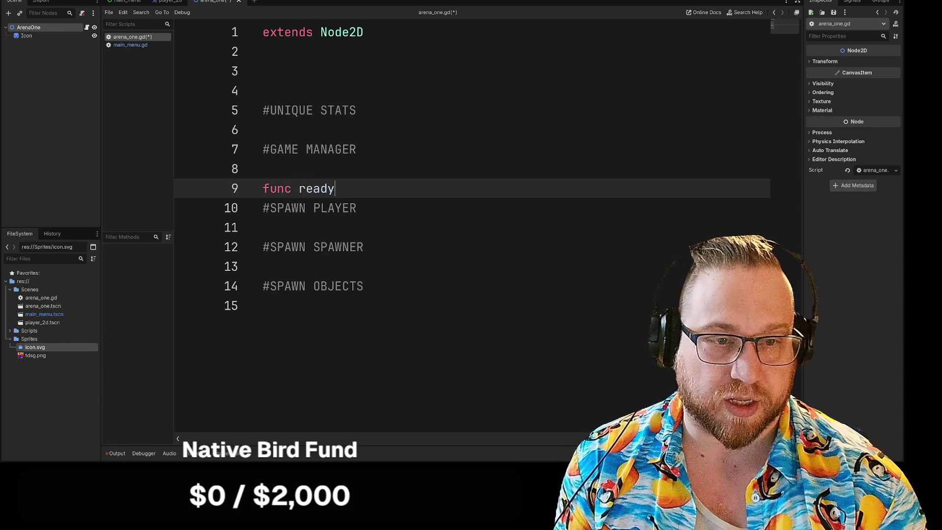
key("Return")
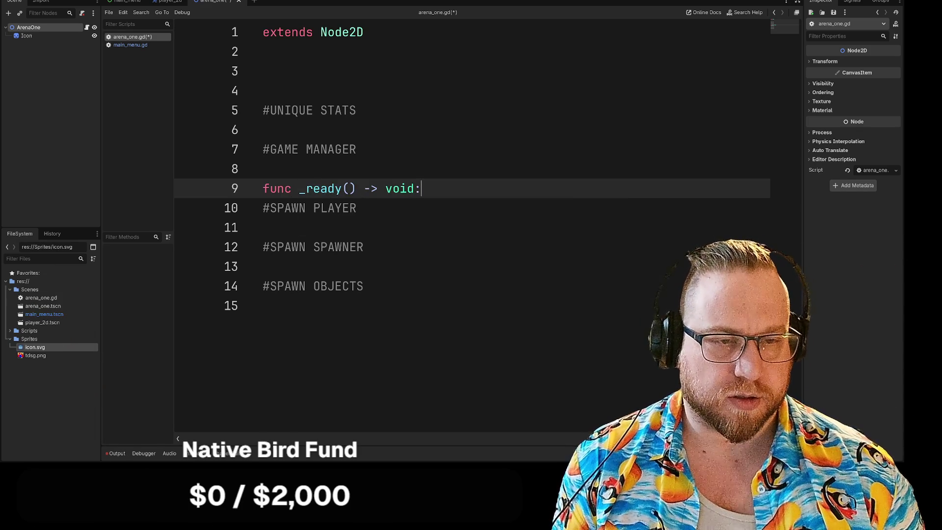
left_click(357, 208)
left_click(265, 305)
type("pass")
key("Left")
key("Left")
key("Tab")
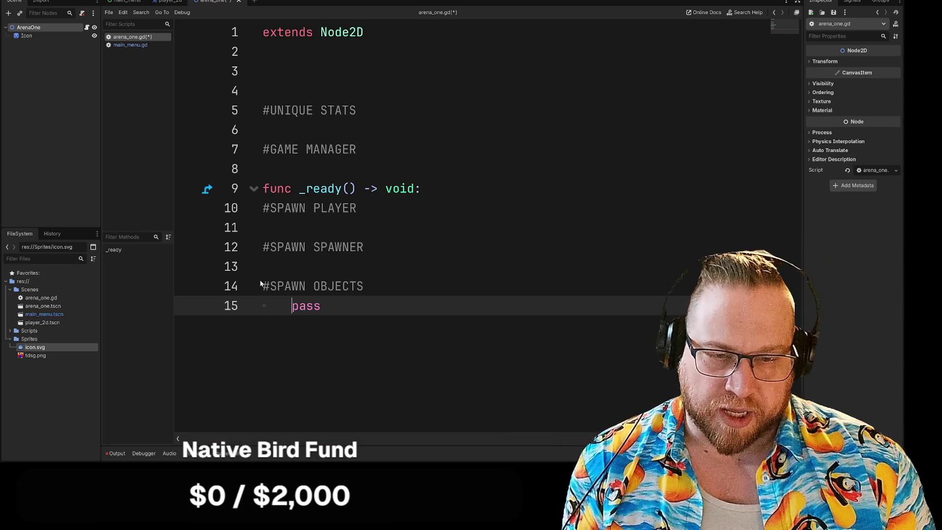
Step: Indent the SPAWN OBJECTS, SPAWN SPAWNER and SPAWN PLAYER comments into the _ready body
left_click(263, 286)
key("Tab")
key("Tab")
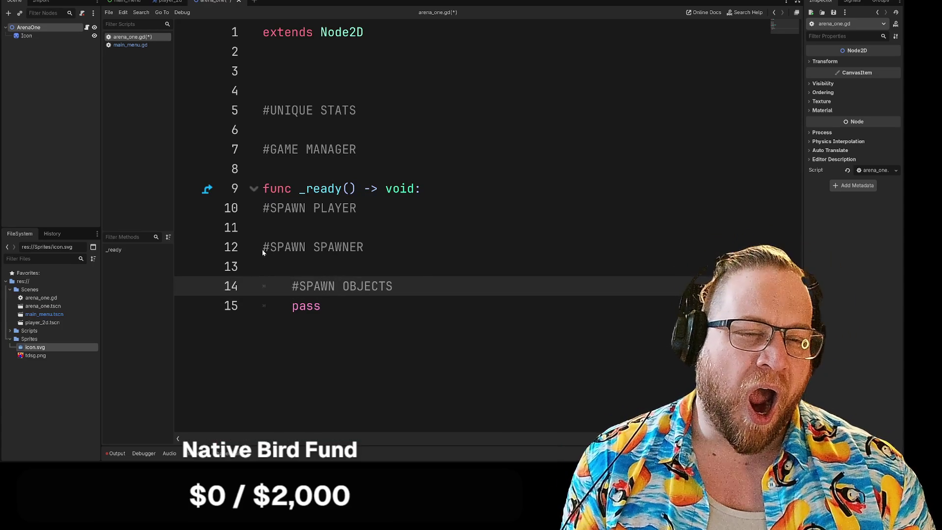
left_click(263, 247)
key("Tab")
left_click(264, 209)
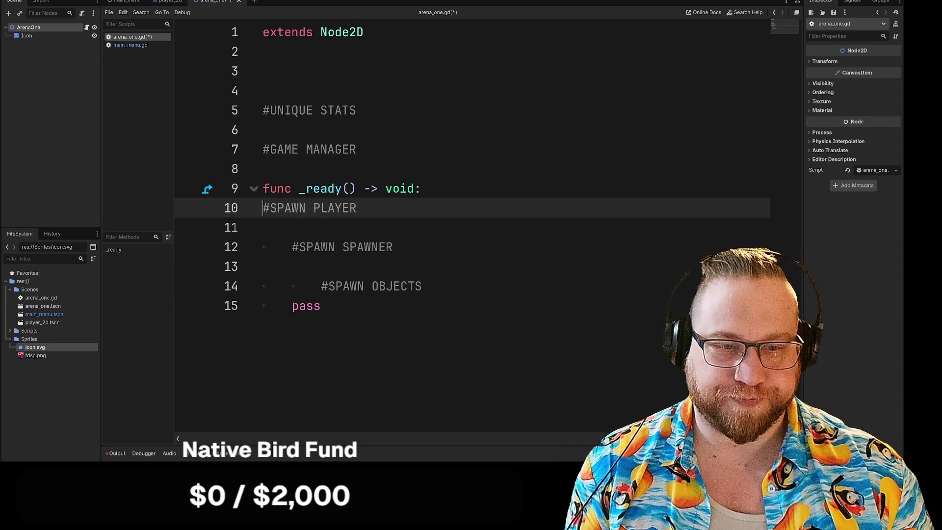
left_click(292, 286)
key("BackSpace")
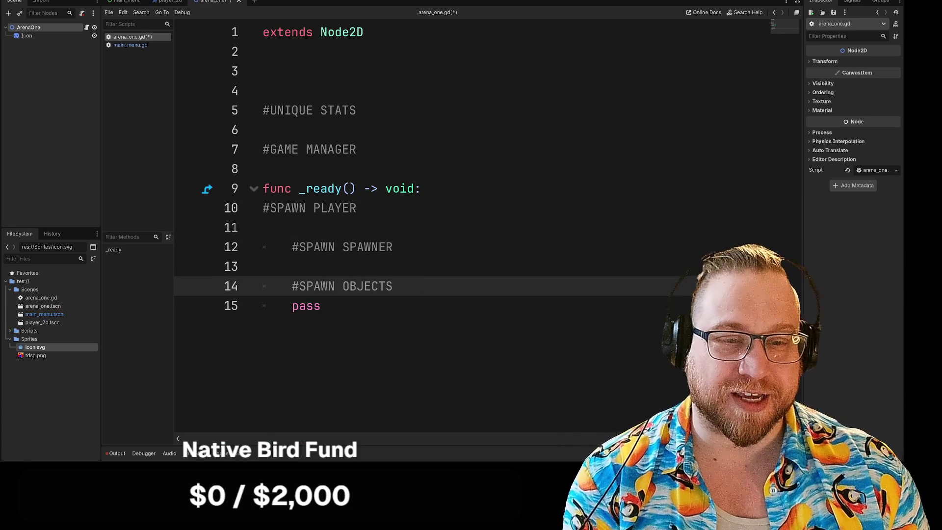
left_click(264, 208)
key("Tab")
left_click(321, 306)
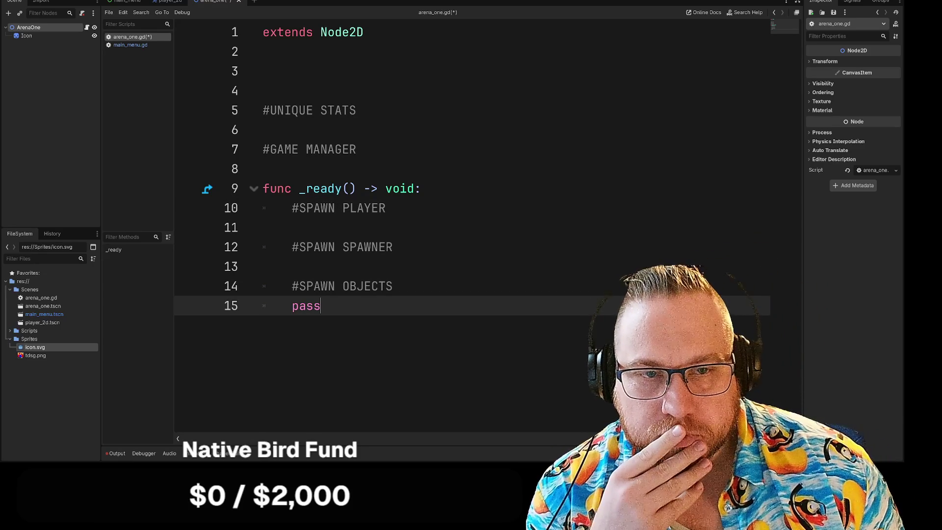
Step: Tidy blank lines around #UNIQUE STATS and #GAME MANAGER and add lines after the _ready body
left_click(265, 90)
key("Delete")
key("BackSpace")
key("BackSpace")
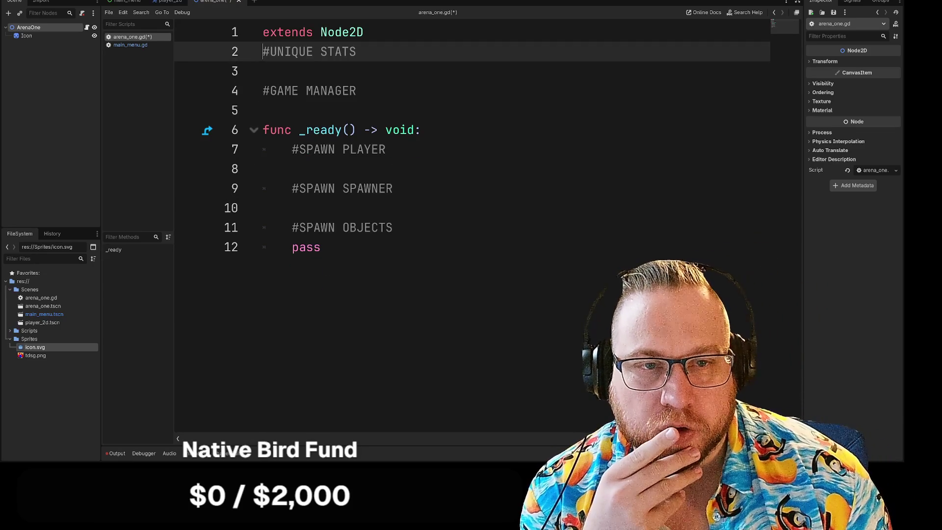
key("Return")
key("Down")
key("Down")
key("Down")
key("Up")
key("Up")
key("Return")
key("Down")
key("Down")
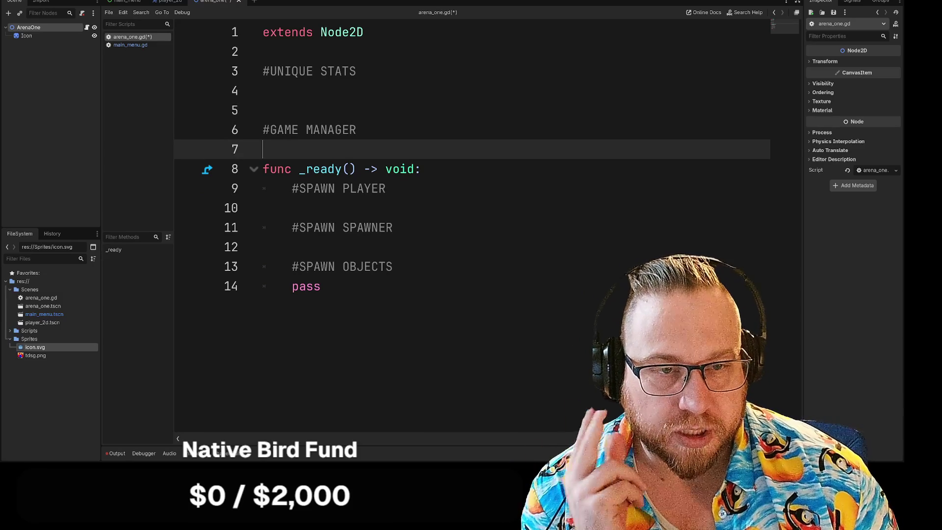
key("Up")
key("Down")
key("Down")
key("Down")
key("Down")
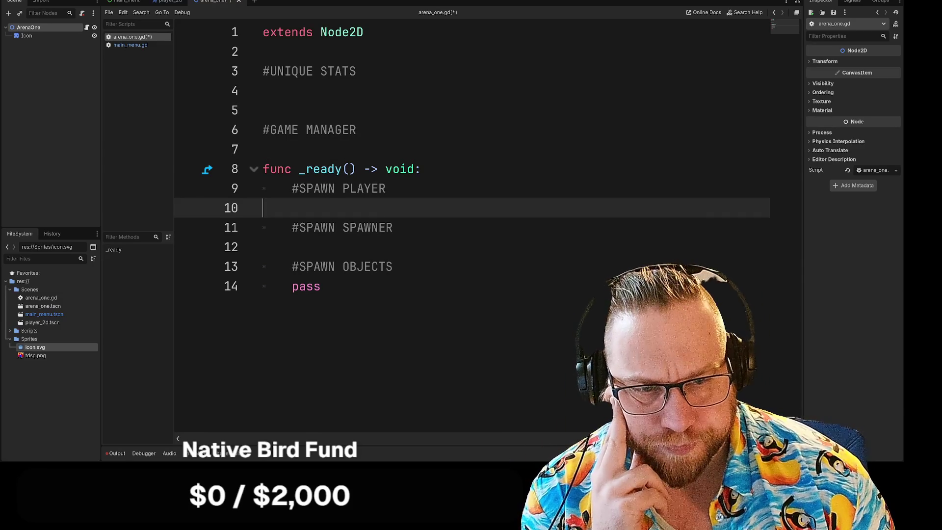
key("End")
key("Return")
key("Return")
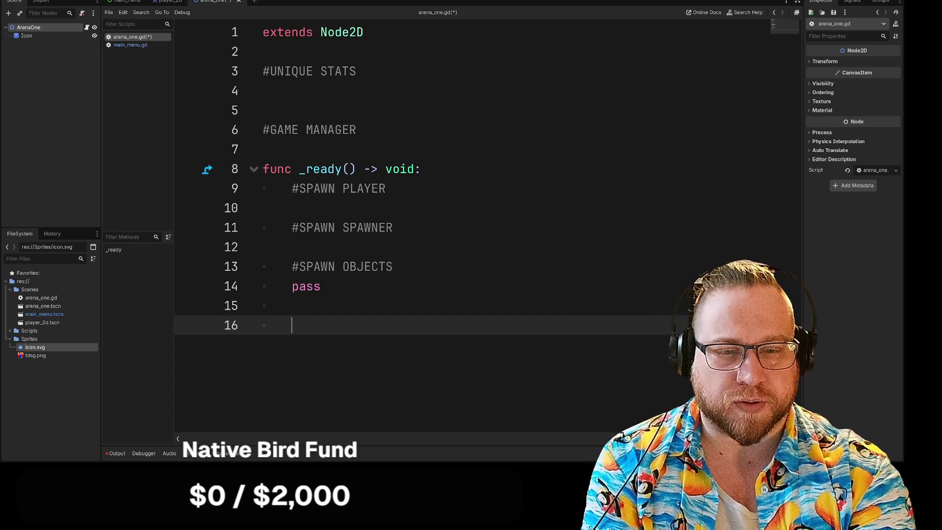
Step: Add a _process(delta: float) function below _ready, replacing an accidental _physics_process header
key("BackSpace")
type("func")
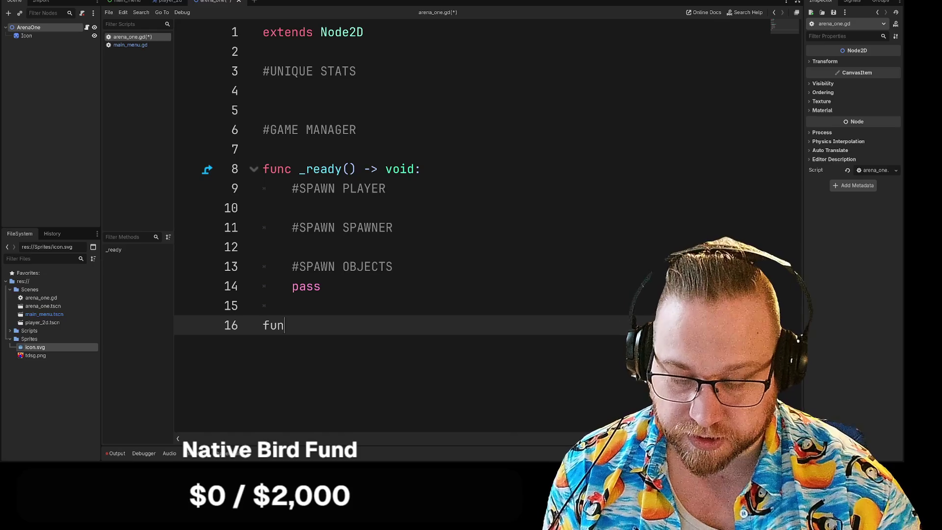
type(" pr")
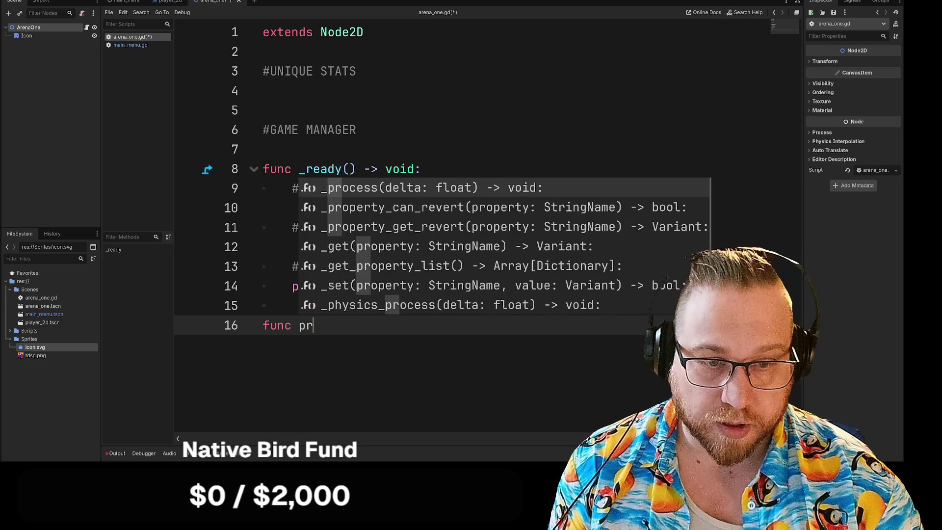
key("BackSpace")
key("BackSpace")
type("p")
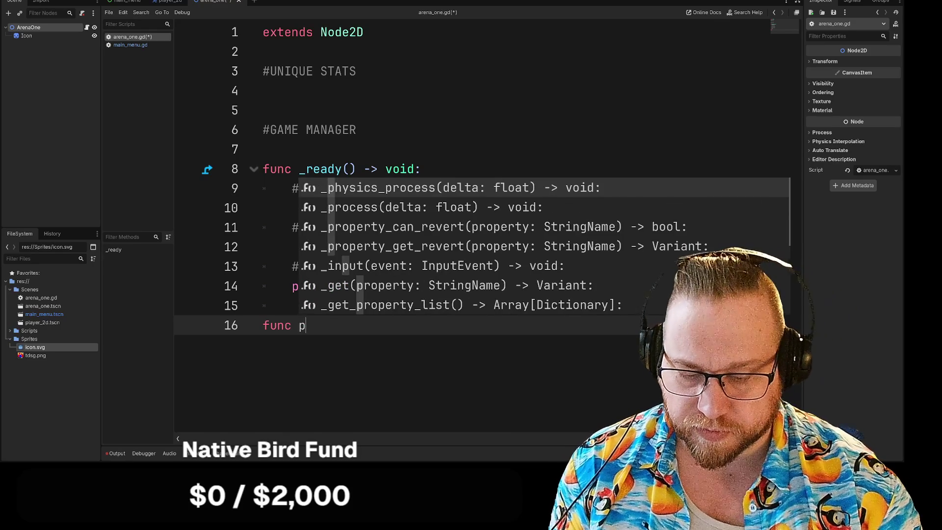
type("hys")
key("Return")
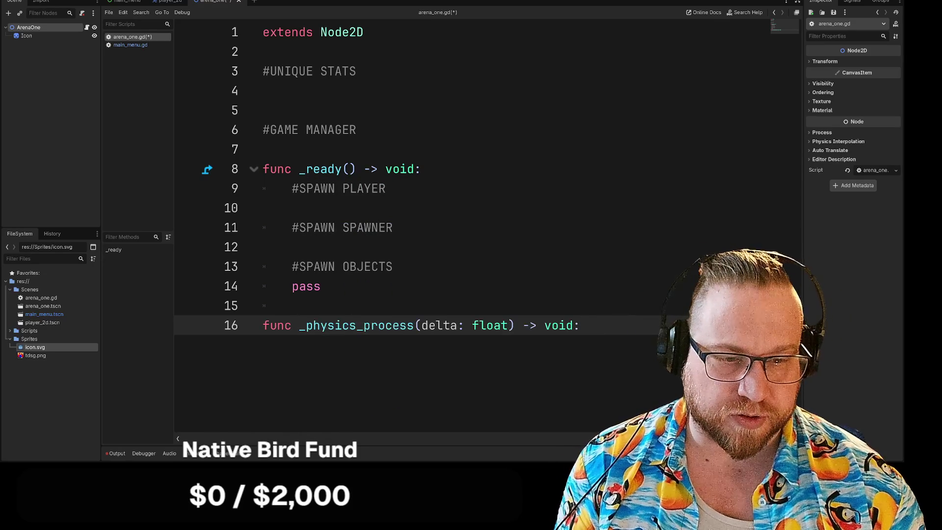
key("Return")
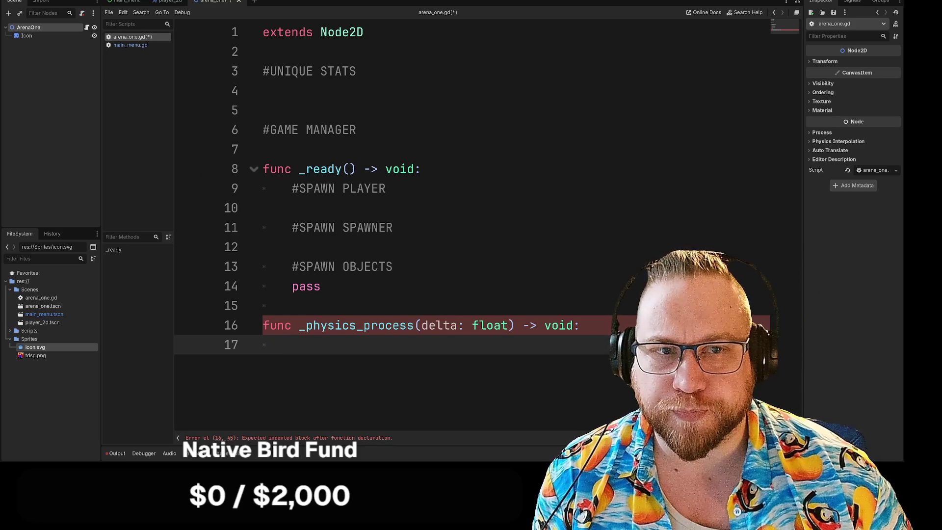
key("BackSpace")
key("BackSpace")
key("BackSpace")
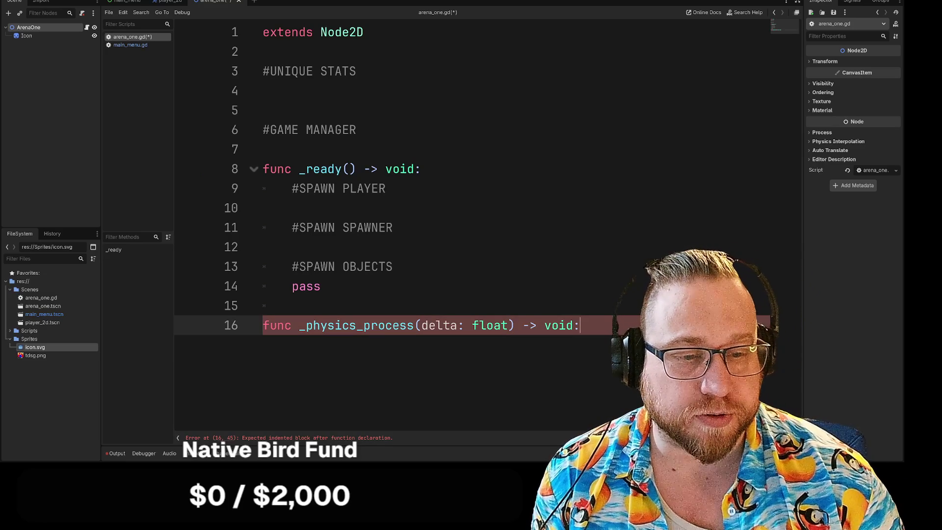
key("BackSpace")
key("BackSpace")
key("BackSpace")
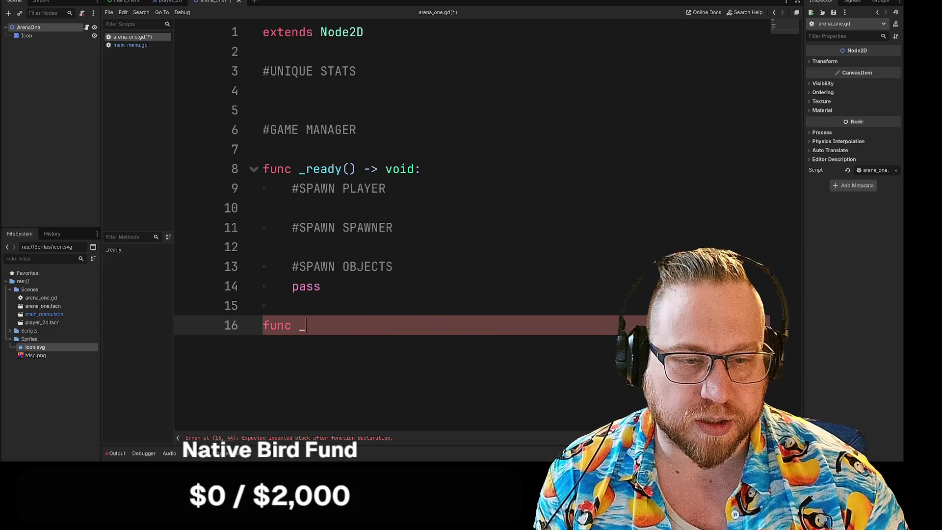
type("proces")
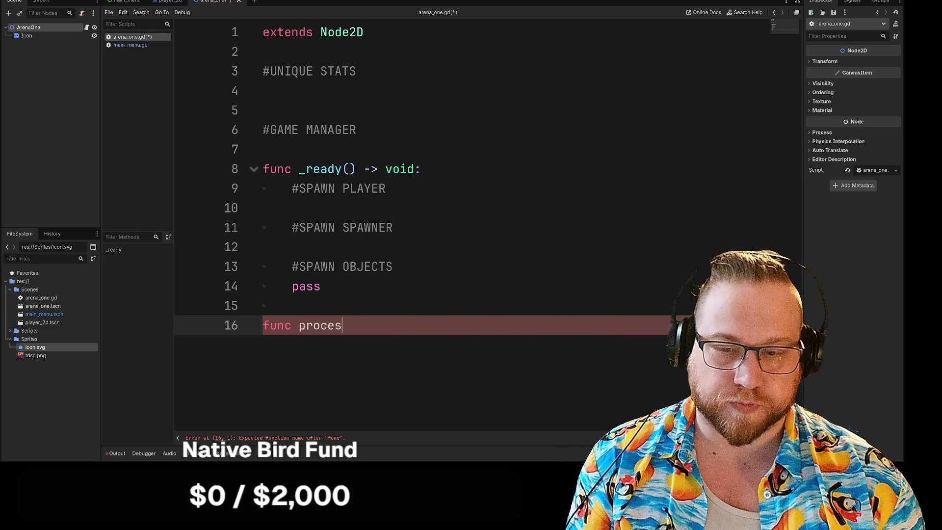
key("Return")
key("Return")
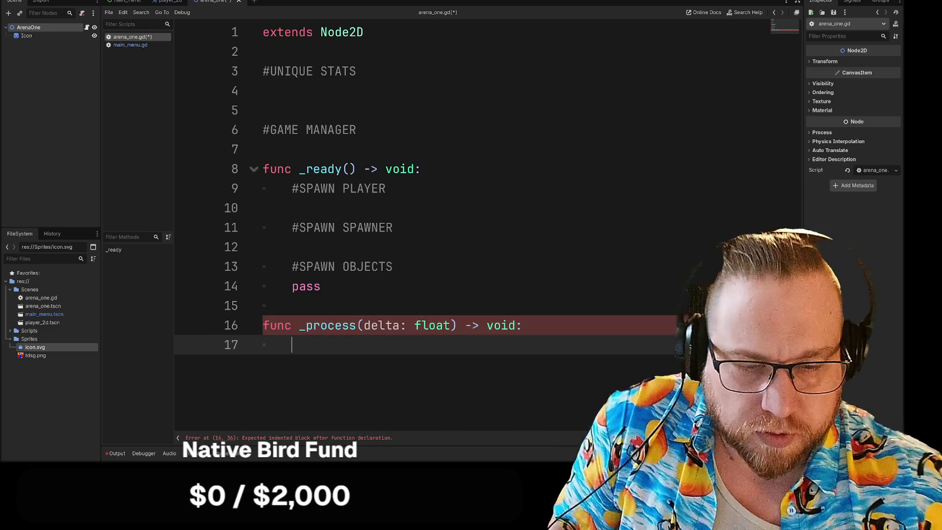
Step: Move the #GAME MANAGER comment into _process, delete the leftover blank lines, and add pass
left_click_drag(358, 129, 254, 130)
key("ctrl+x")
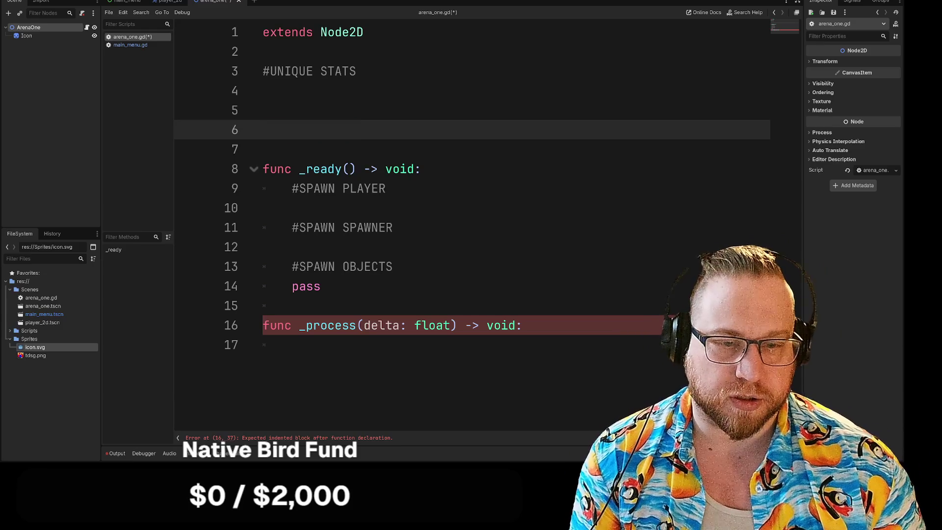
left_click(295, 344)
key("ctrl+v")
left_click(235, 135)
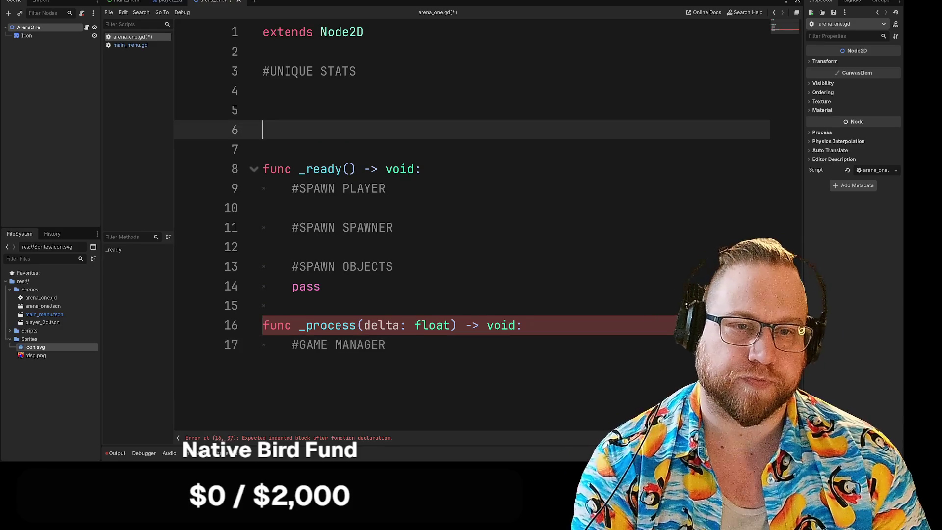
key("BackSpace")
key("BackSpace")
key("BackSpace")
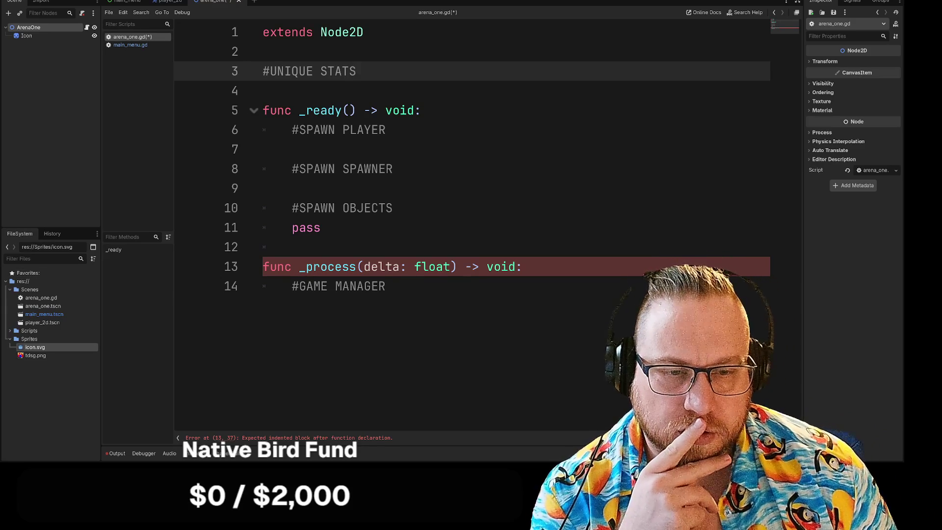
left_click(386, 286)
key("Return")
type("pass")
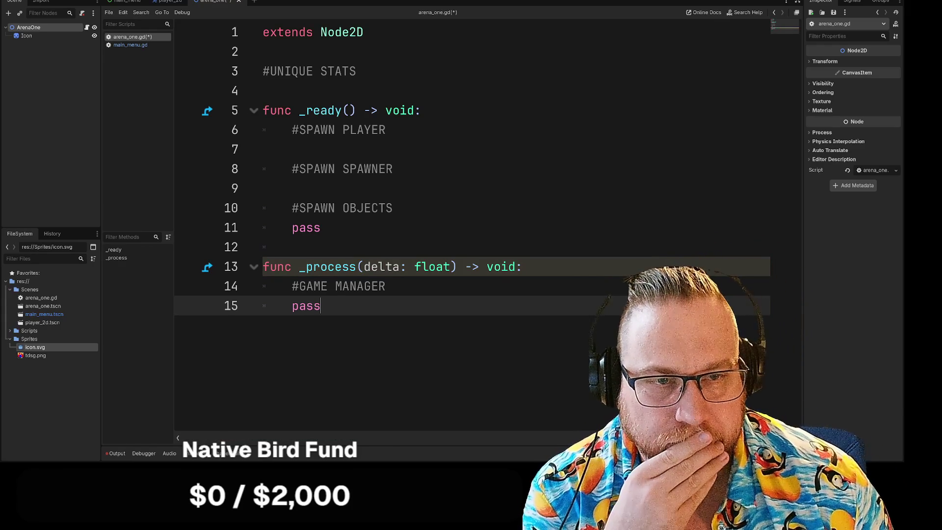
Step: Begin typing 'instantiate' on a new line under #SPAWN PLAYER
left_click(385, 129)
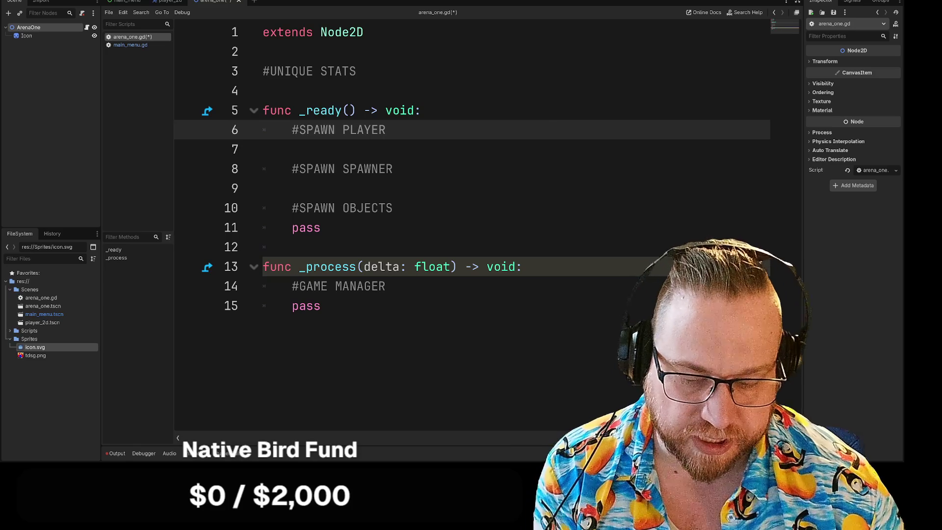
key("Return")
type("insta")
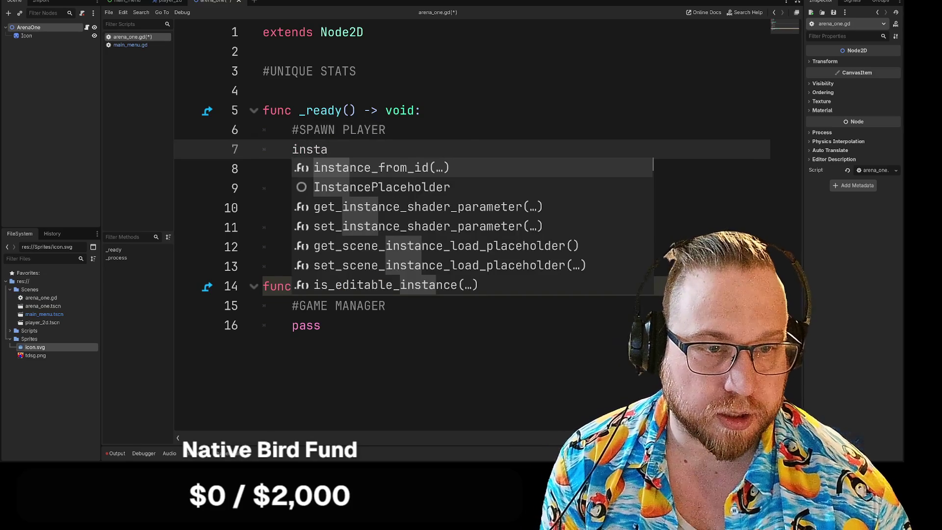
type("nt")
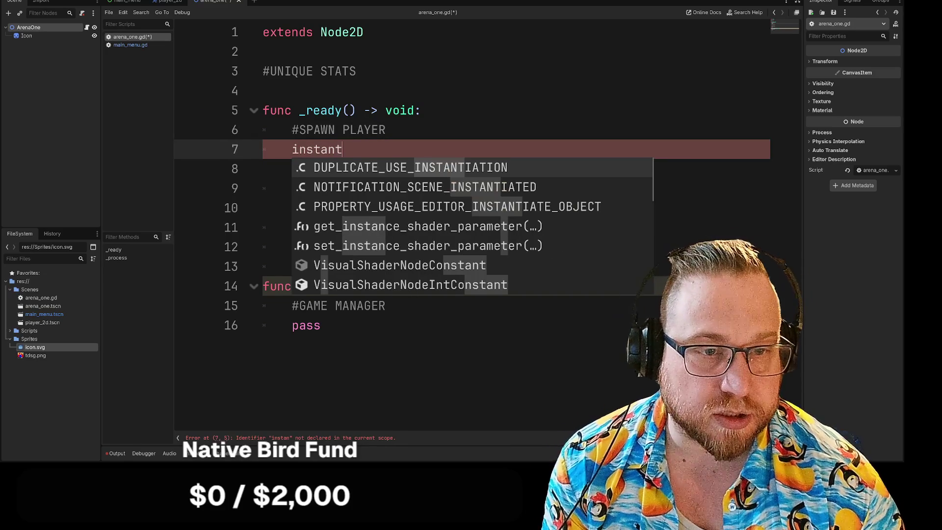
type("iate")
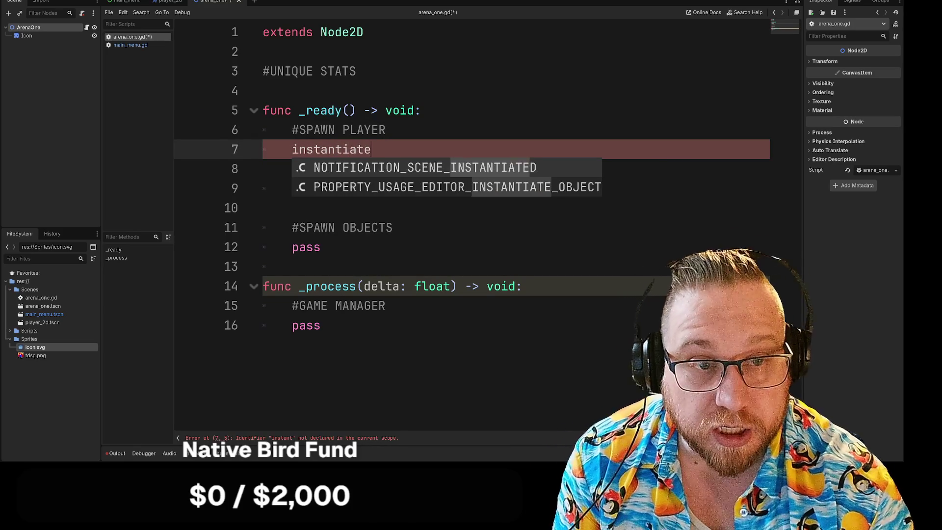
key("BackSpace")
key("BackSpace")
key("BackSpace")
key("BackSpace")
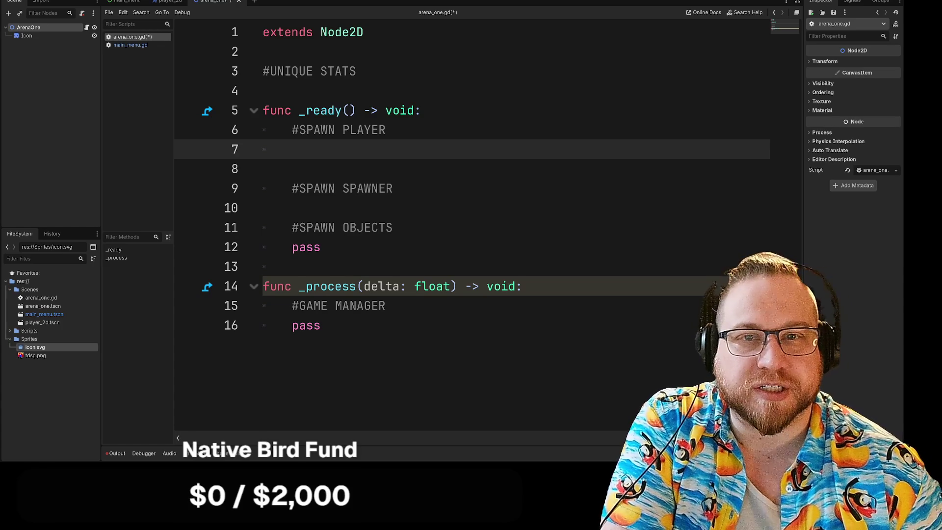
left_click(125, 1)
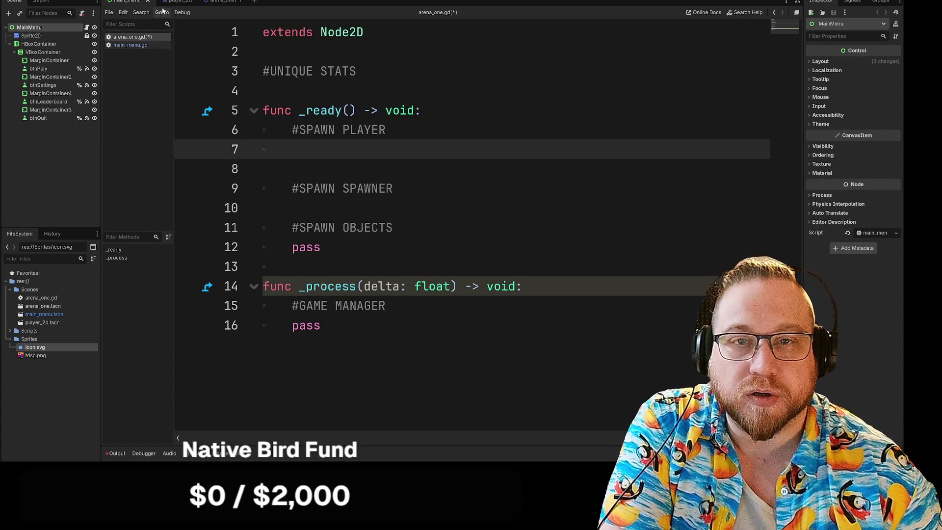
Step: Copy the play_area preload line from main_menu.gd
left_click(221, 2)
left_click(130, 45)
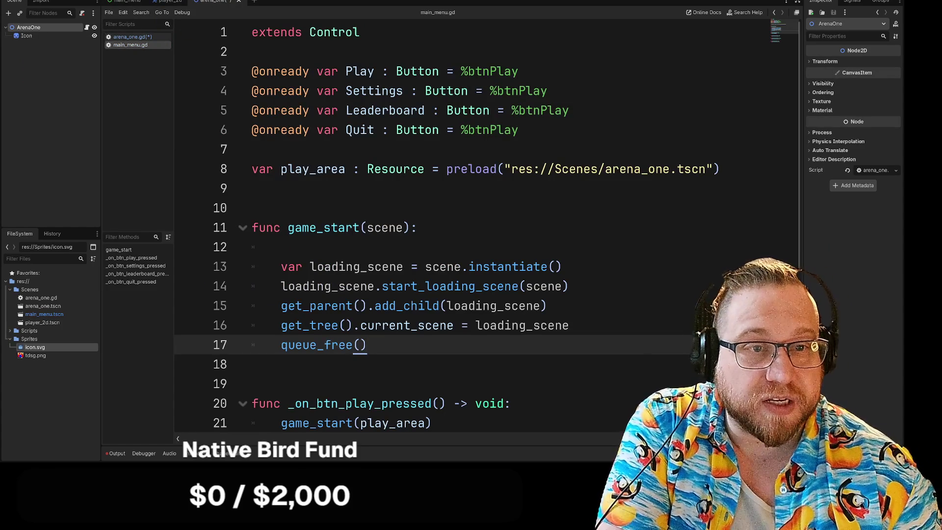
scroll(197, 139, "down", 1)
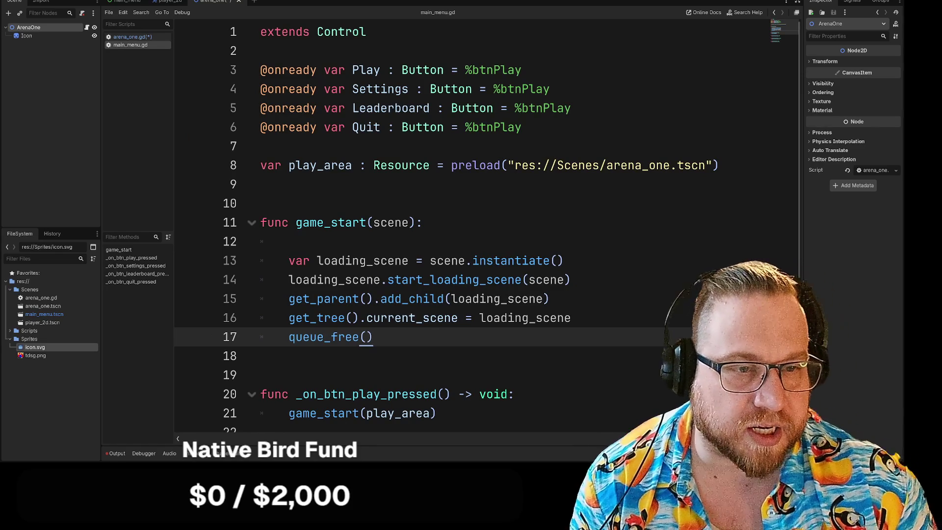
left_click(635, 166)
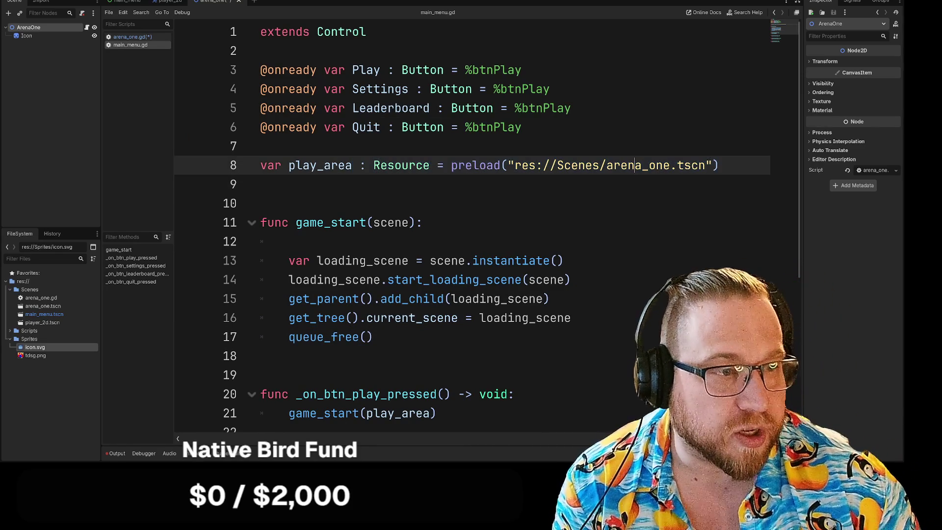
mouse_move(261, 165)
left_mouse_down()
mouse_move(261, 184)
mouse_move(720, 165)
left_mouse_up()
right_click(524, 166)
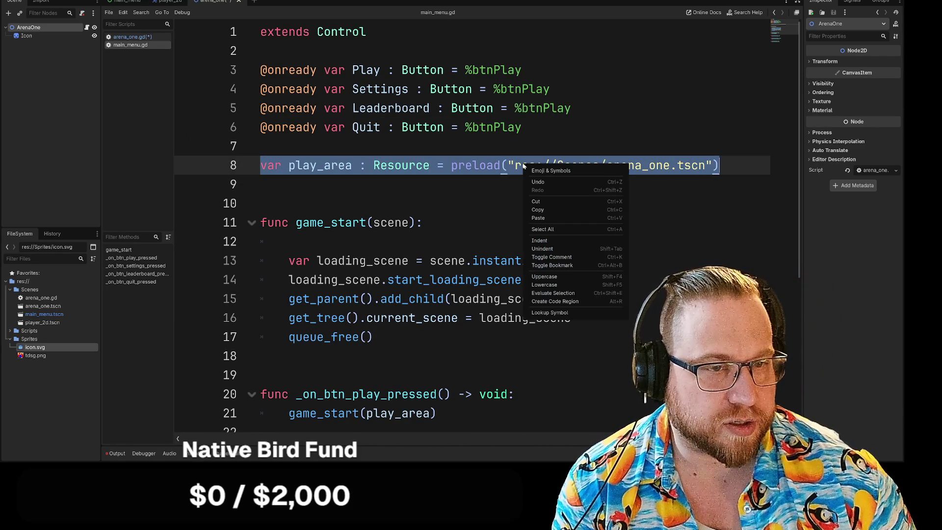
left_click(543, 211)
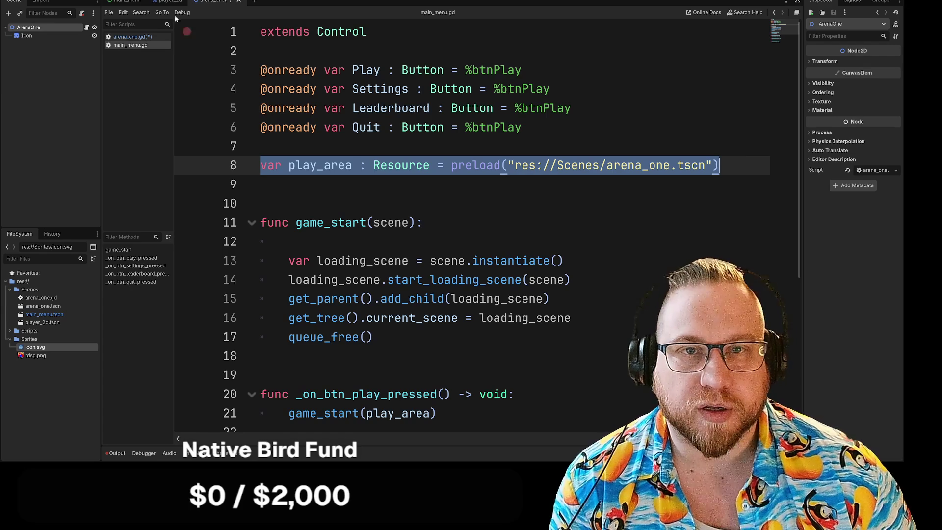
Step: Return to the arena_one scene's arena_one.gd script, with the caret under #UNIQUE STATS
left_click(125, 1)
left_click(181, 3)
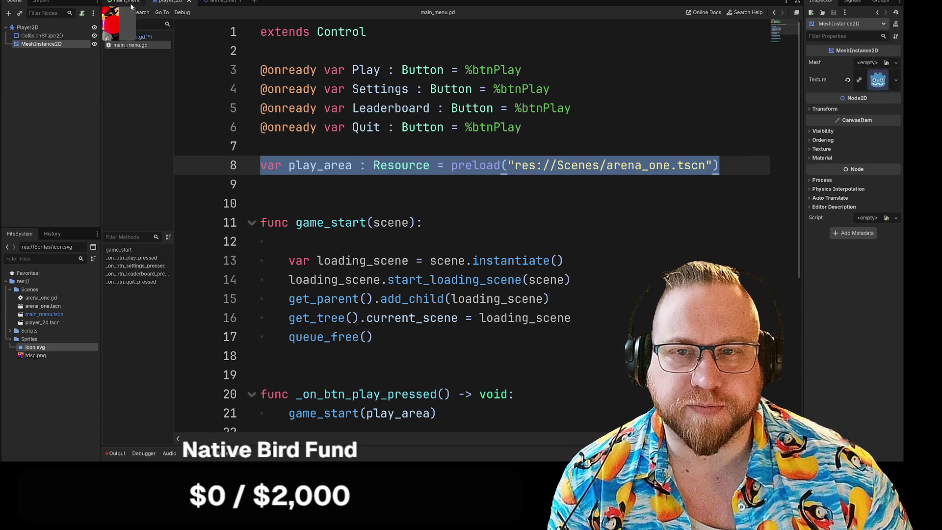
left_click(129, 2)
left_click(224, 2)
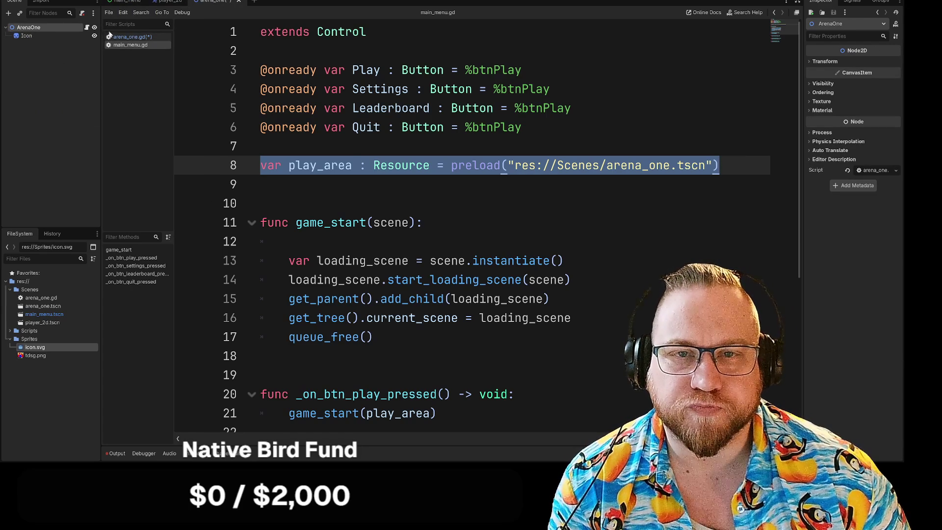
left_click(124, 38)
left_click(260, 89)
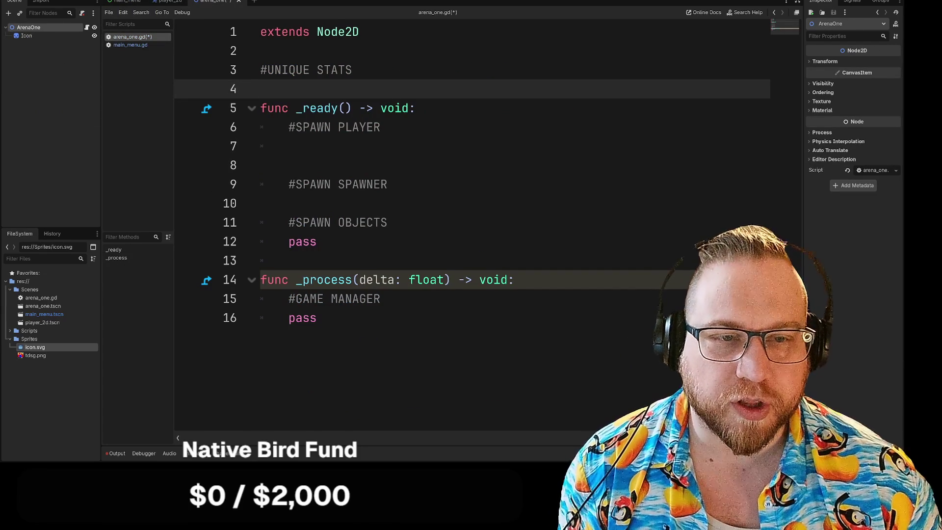
Step: Paste the preload line under #UNIQUE STATS and rename its variable to Player
key("Return")
key("Return")
key("Up")
key("Up")
key("ctrl+v")
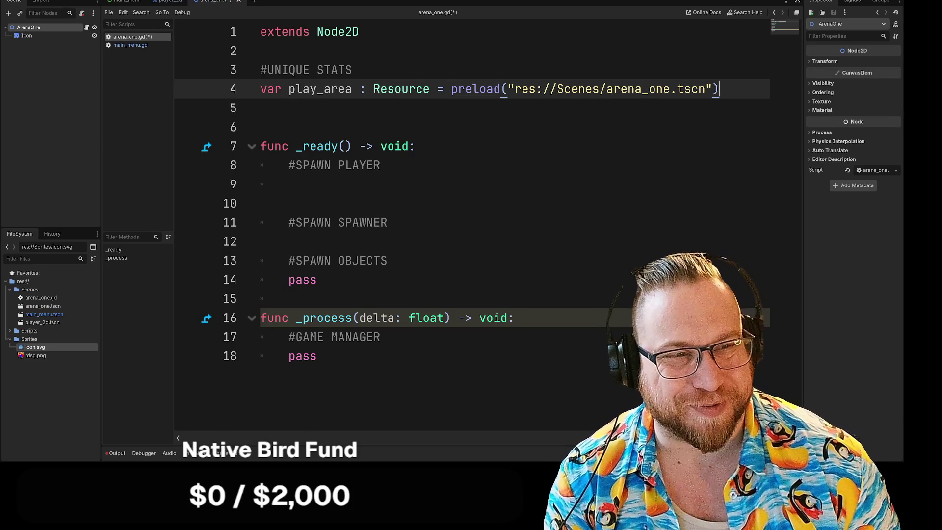
left_click_drag(288, 89, 352, 88)
type("Player")
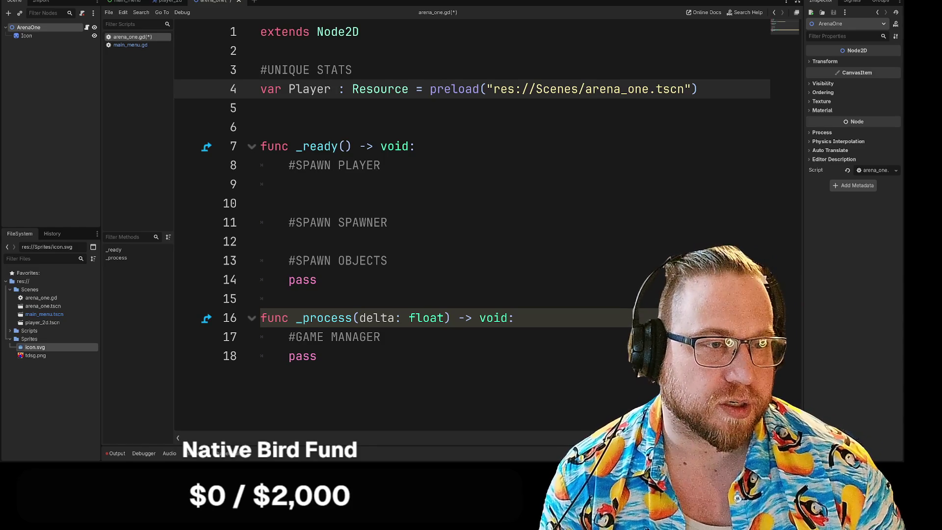
Step: Point the Player preload at res://Scenes/player_2d.tscn and start a 'var Enemy :' line below
left_click_drag(487, 89, 564, 89)
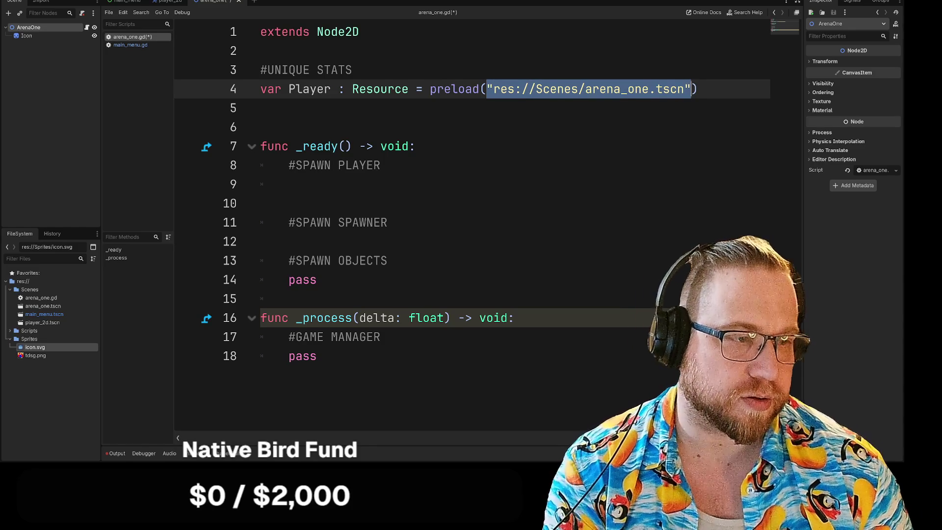
key("BackSpace")
key("Delete")
key("BackSpace")
key("BackSpace")
type("d")
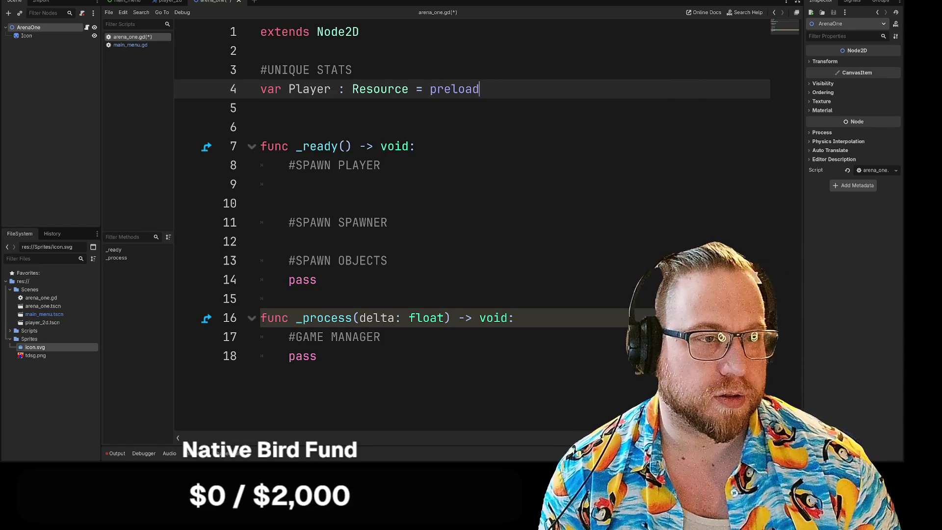
type("(")
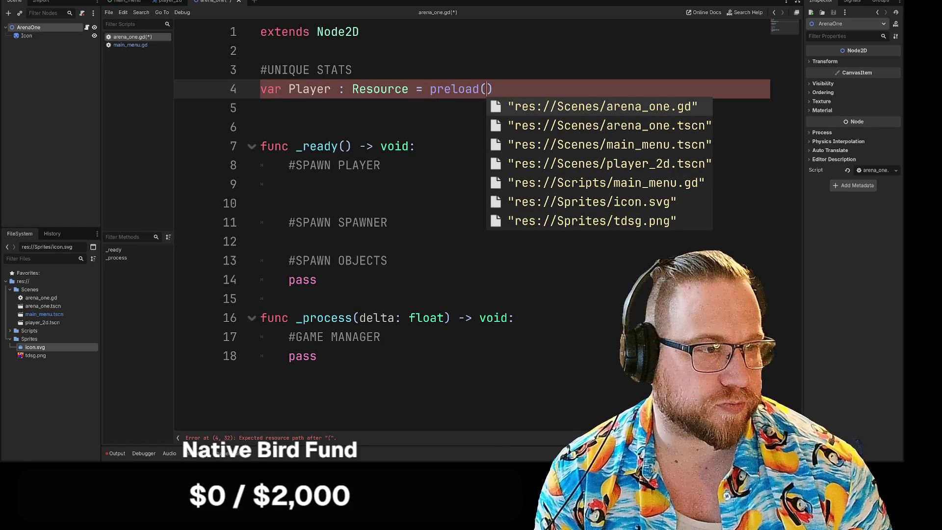
left_click(618, 166)
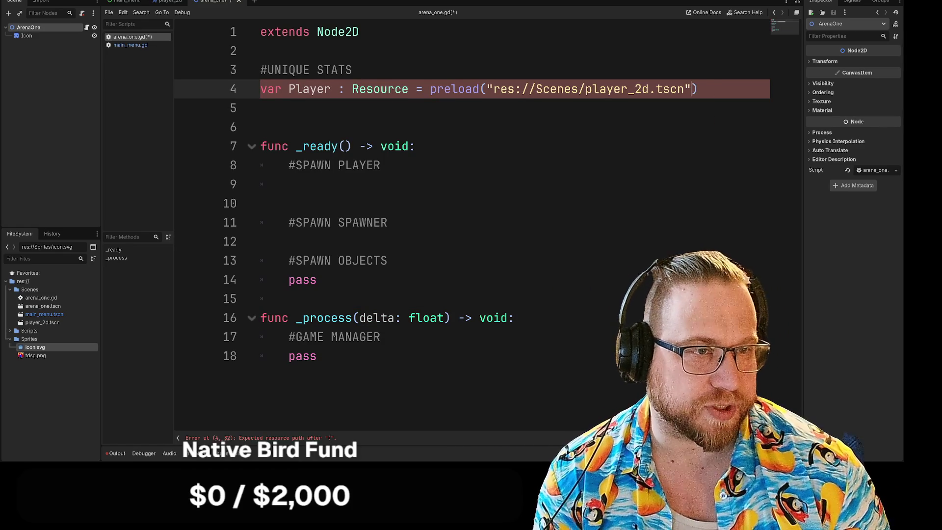
key("End")
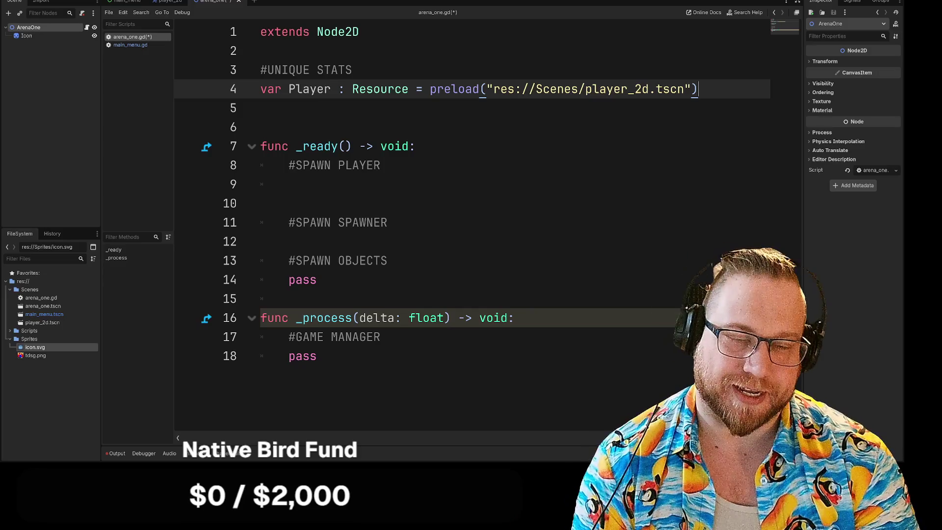
key("Return")
type("var Enemy")
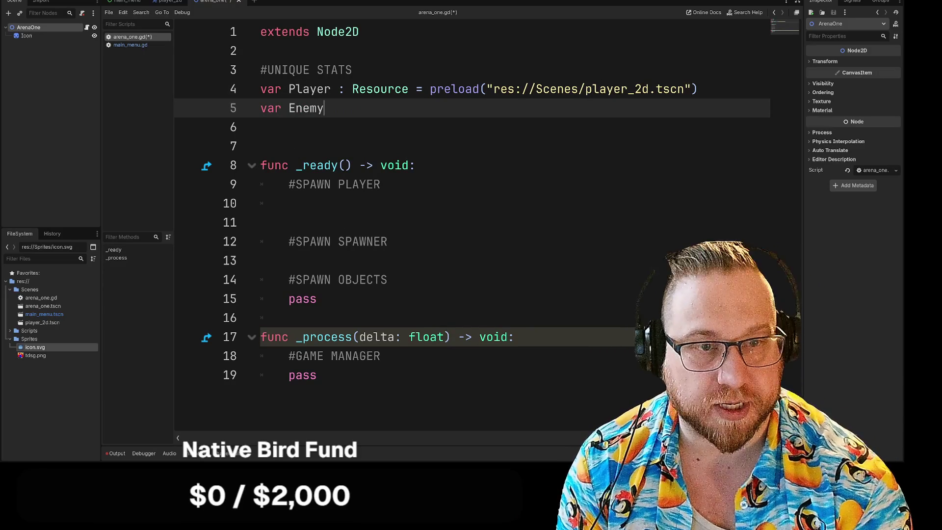
type(" :")
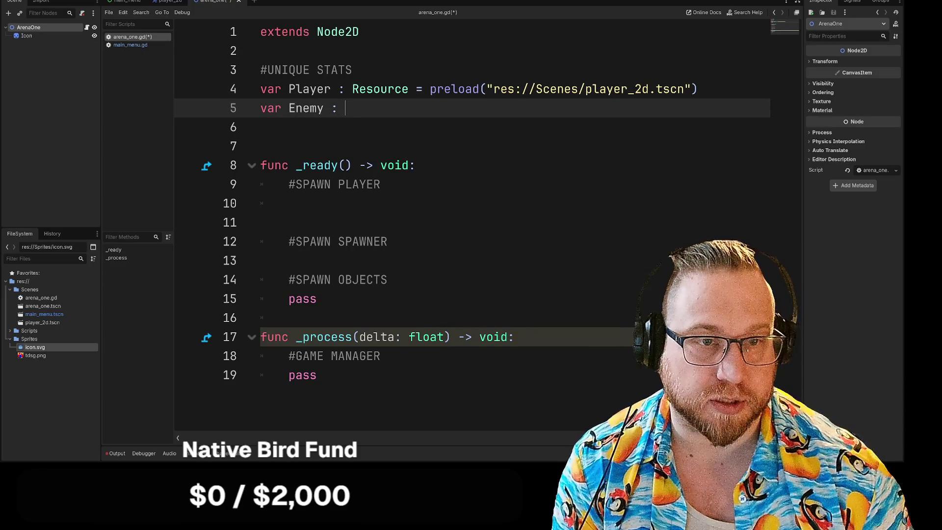
Step: Complete var Enemy : Resource = preload("res://Sprites/icon.svg"), reusing the Player line's type and preload text
left_click_drag(352, 89, 480, 89)
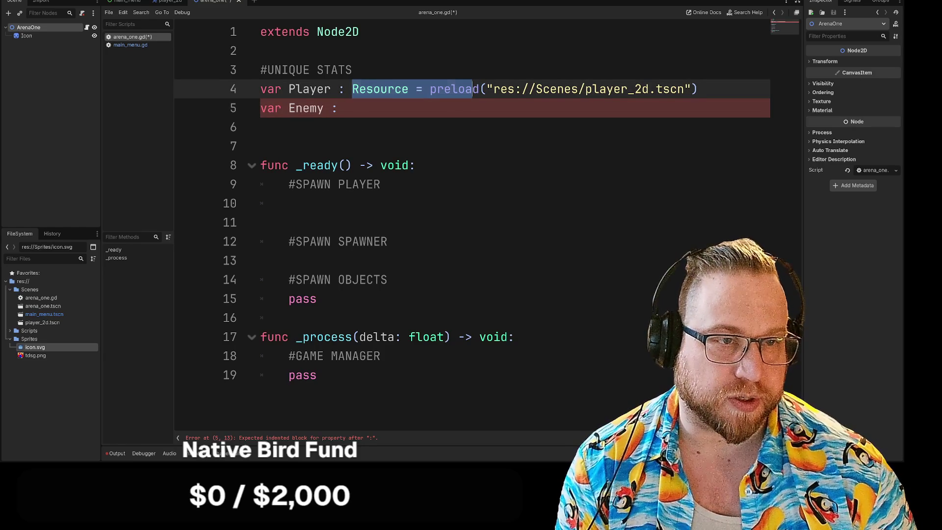
key("ctrl+c")
key("Down")
key("ctrl+v")
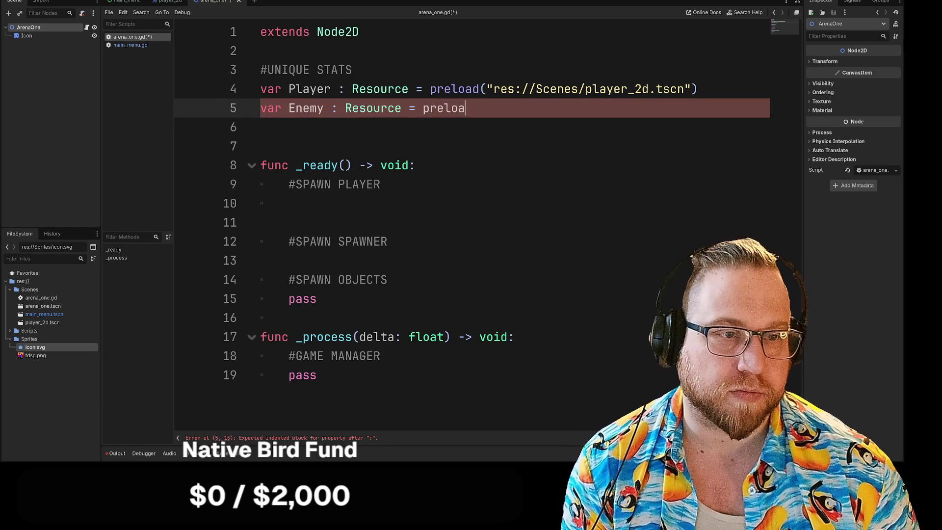
left_click(514, 337)
left_click(345, 108)
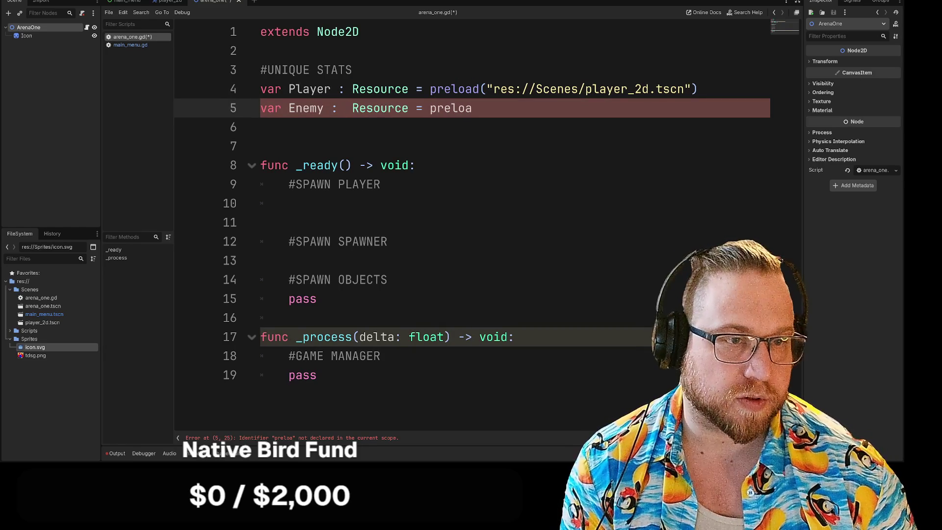
type("d")
key("BackSpace")
key("BackSpace")
type("ad(")
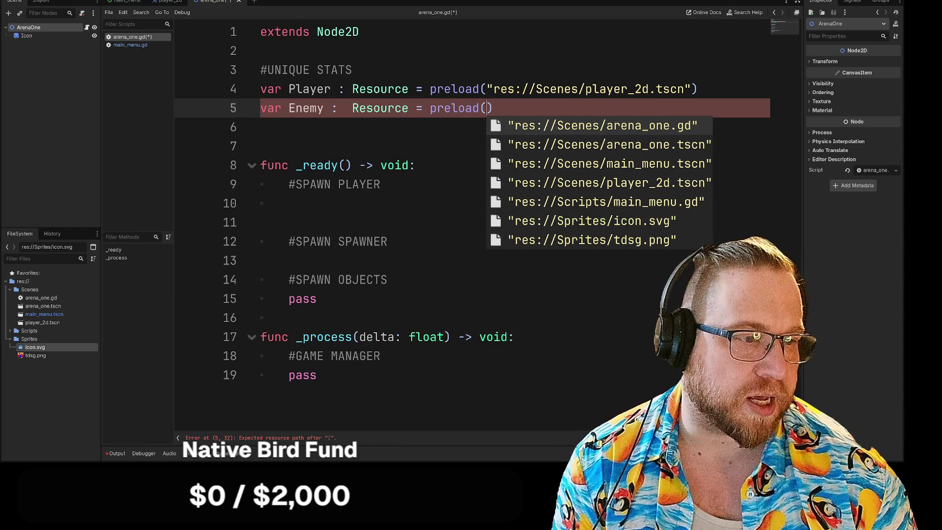
left_click(624, 223)
left_click(289, 203)
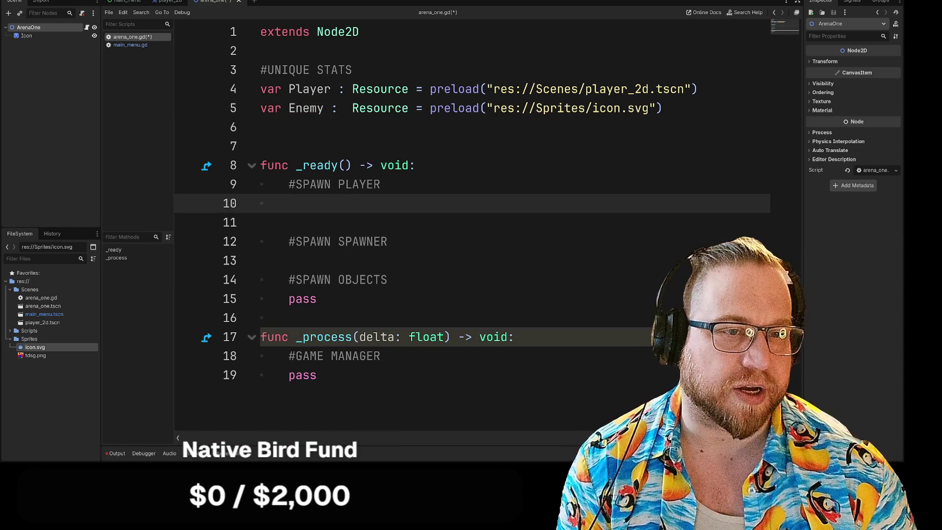
left_click(260, 146)
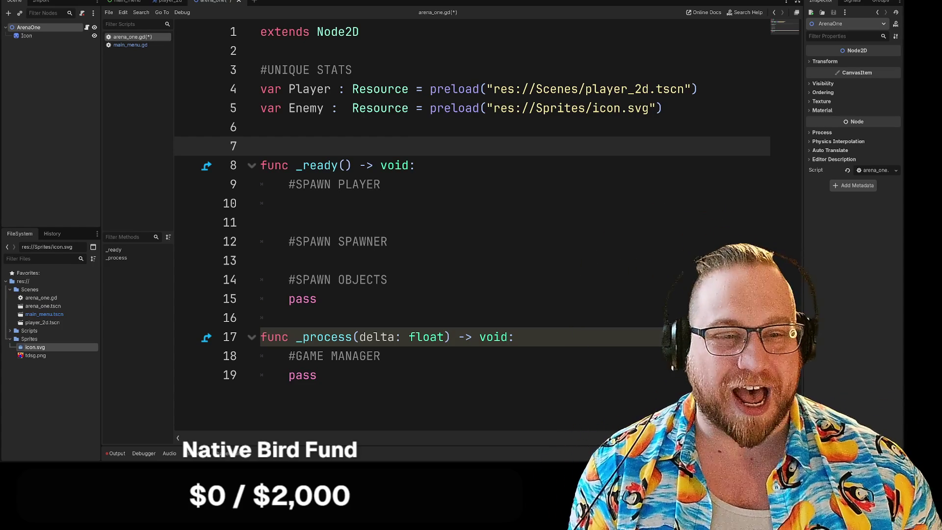
Step: Delete the extra blank line 11 under #SPAWN PLAYER in _ready
left_click(289, 204)
left_click(261, 222)
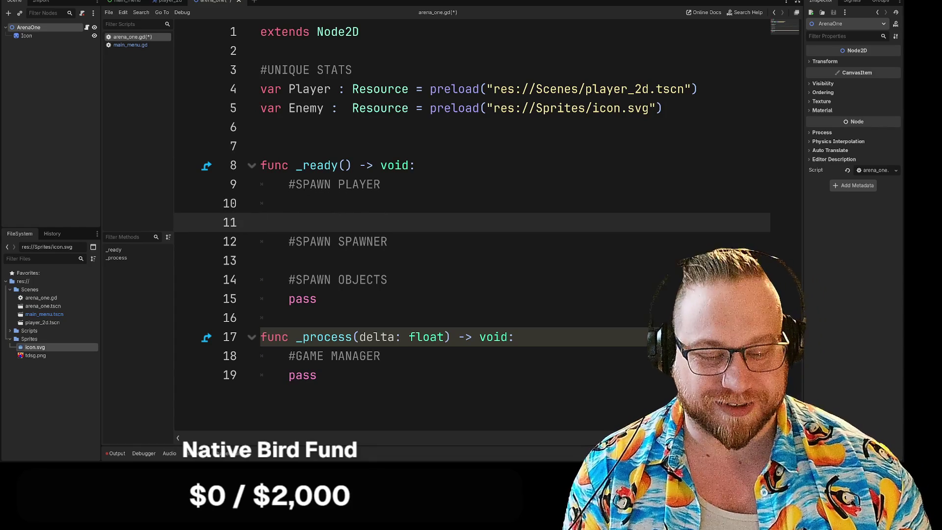
key("BackSpace")
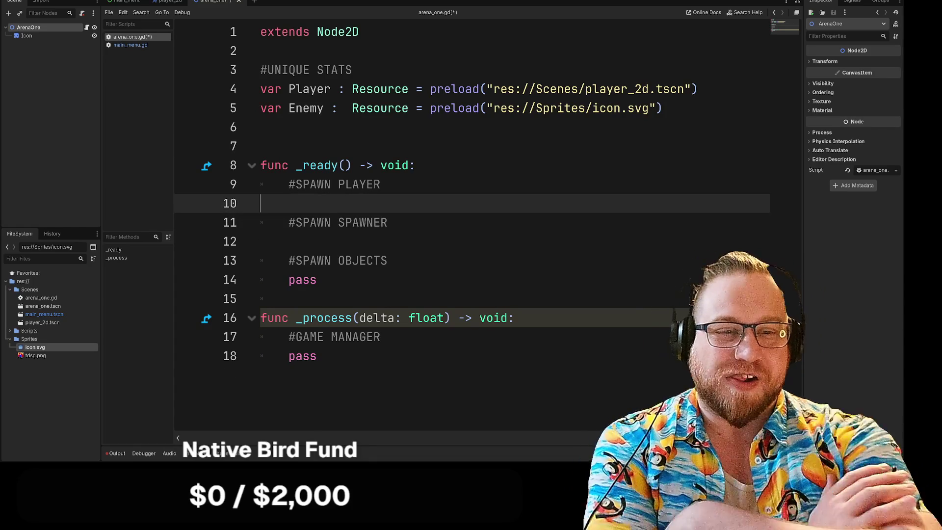
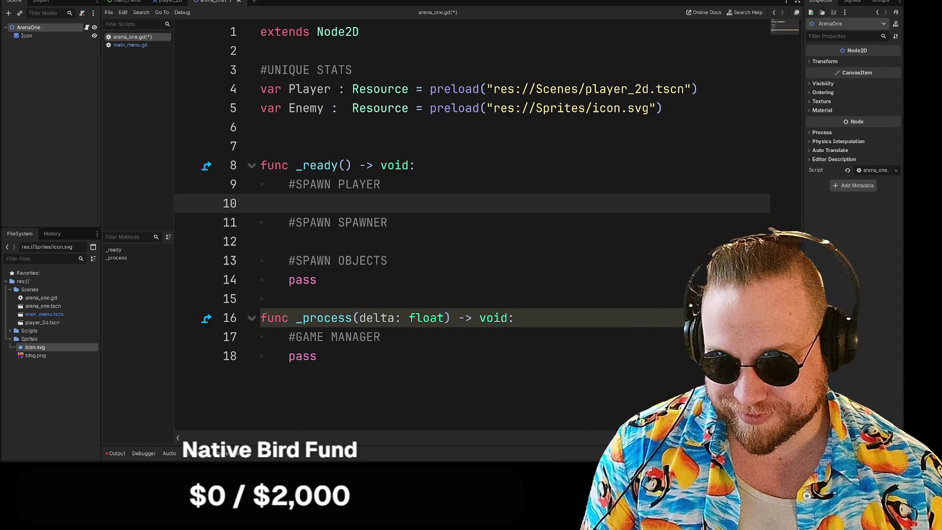
Step: Indent the empty line 10 under #SPAWN PLAYER so it sits inside _ready
key("Tab")
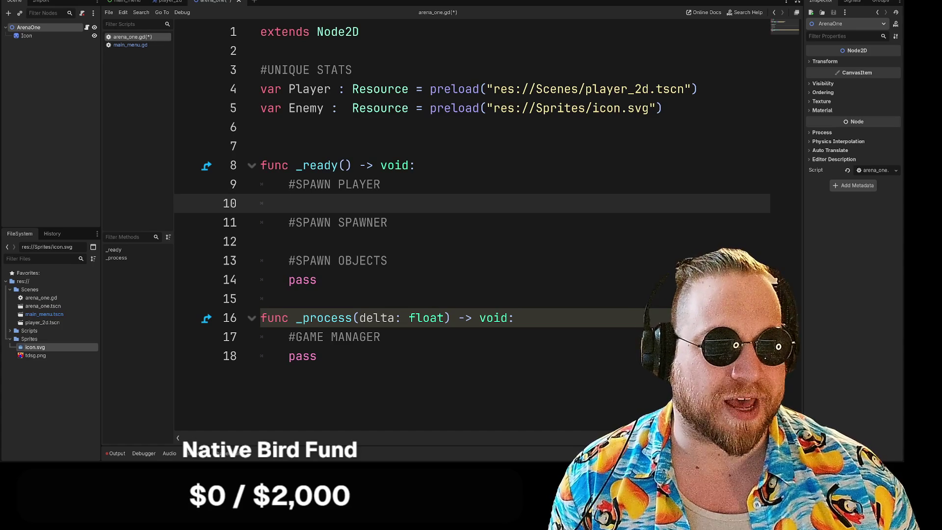
Step: Indent blank line 12 under #SPAWN SPAWNER, then type 'instantiate' on line 10 and delete it again
left_click(265, 241)
key("Tab")
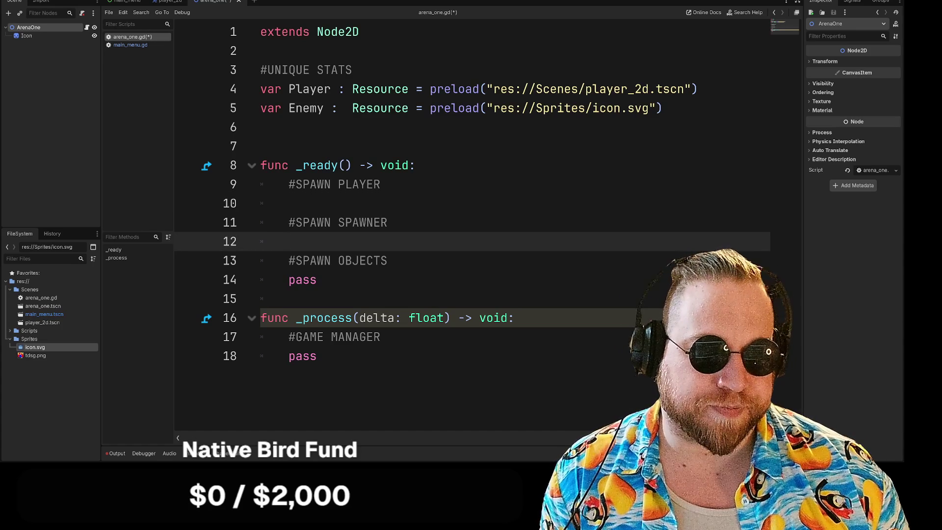
left_click(289, 203)
type("insta")
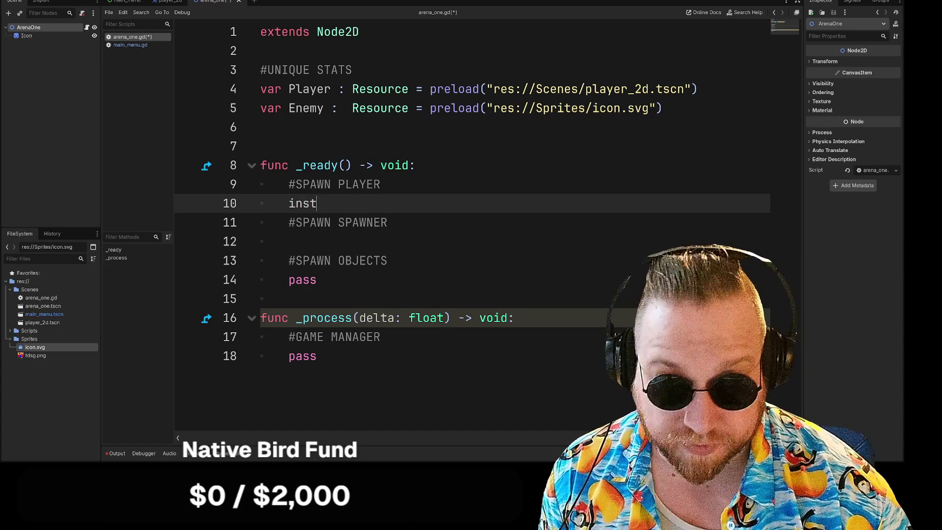
key("BackSpace")
key("BackSpace")
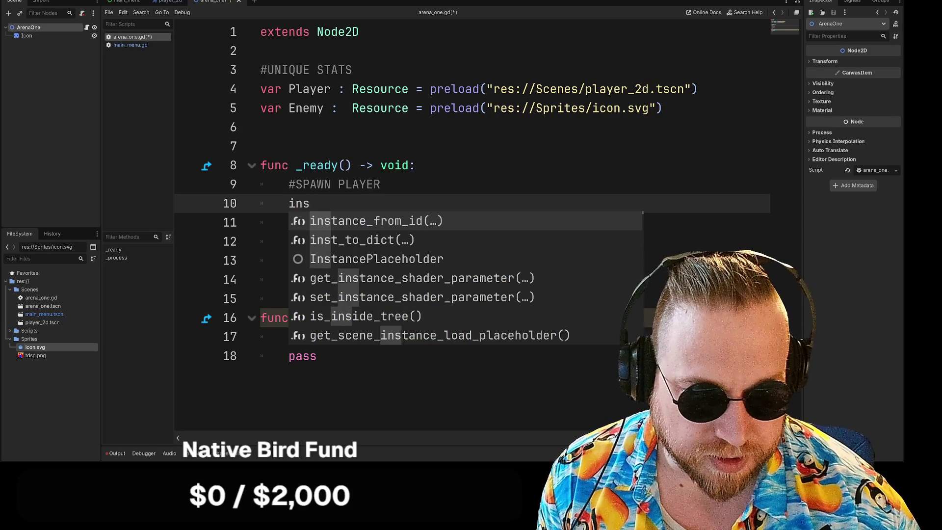
type("tan")
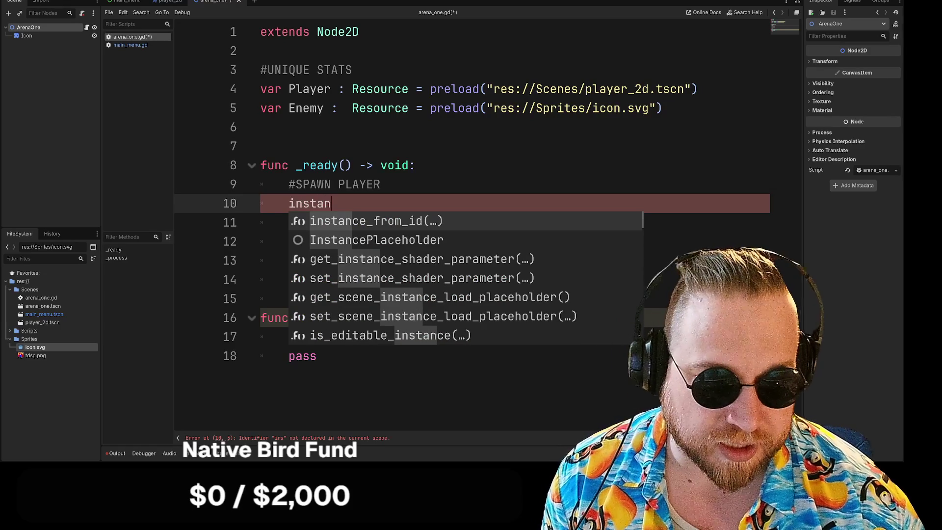
type("tias")
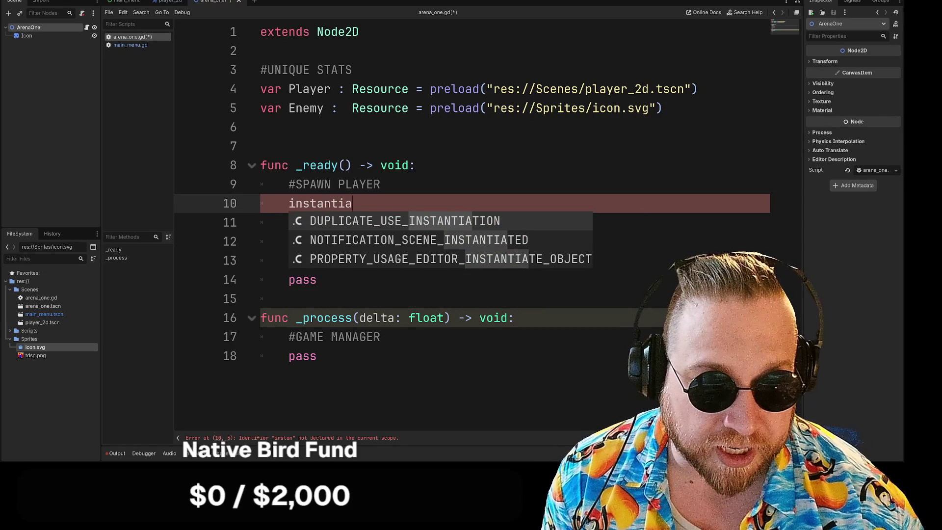
key("BackSpace")
type("te")
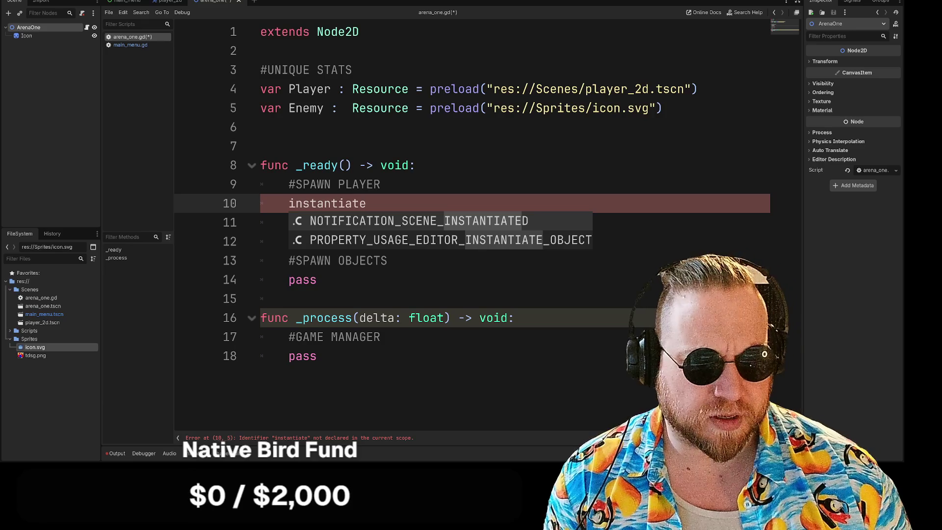
key("Escape")
key("shift+Left")
key("shift+Left")
key("shift+Left")
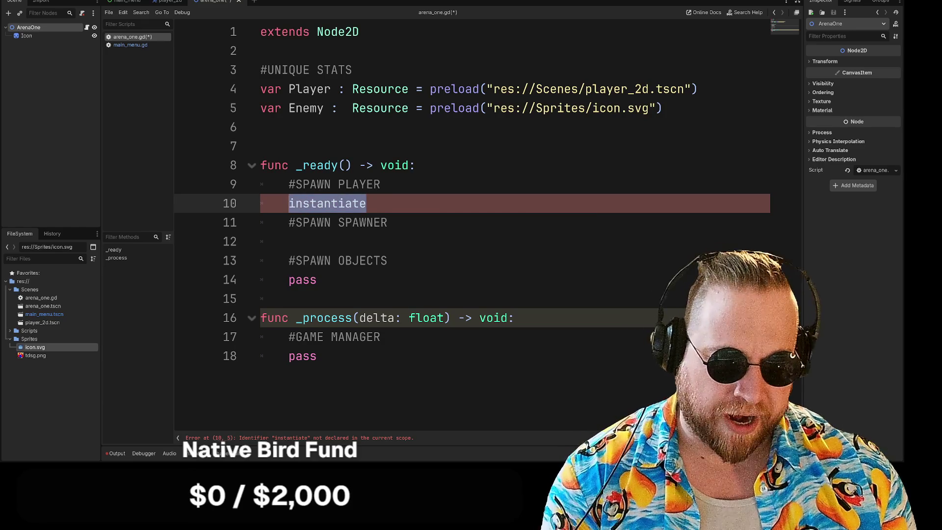
key("BackSpace")
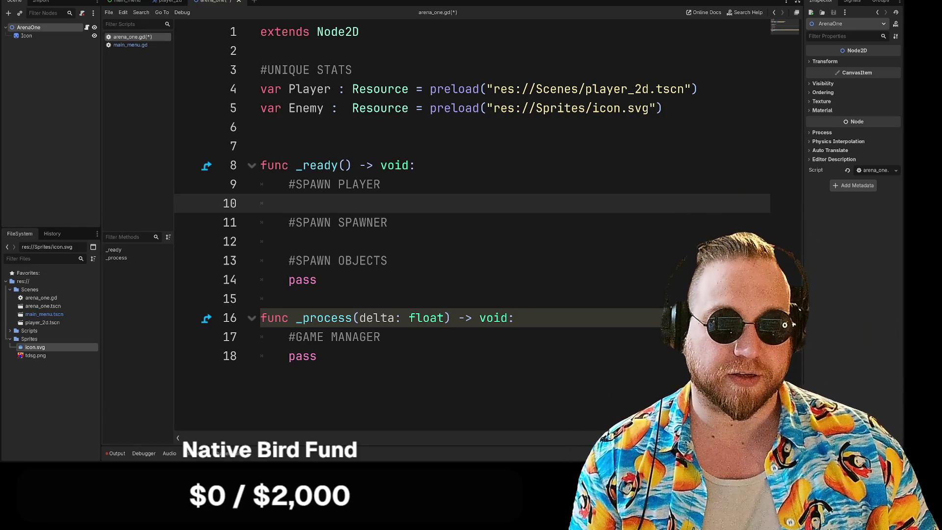
Step: Start line 10 as 'var player = Player.instan', working toward Player.instantiate()
type("Play")
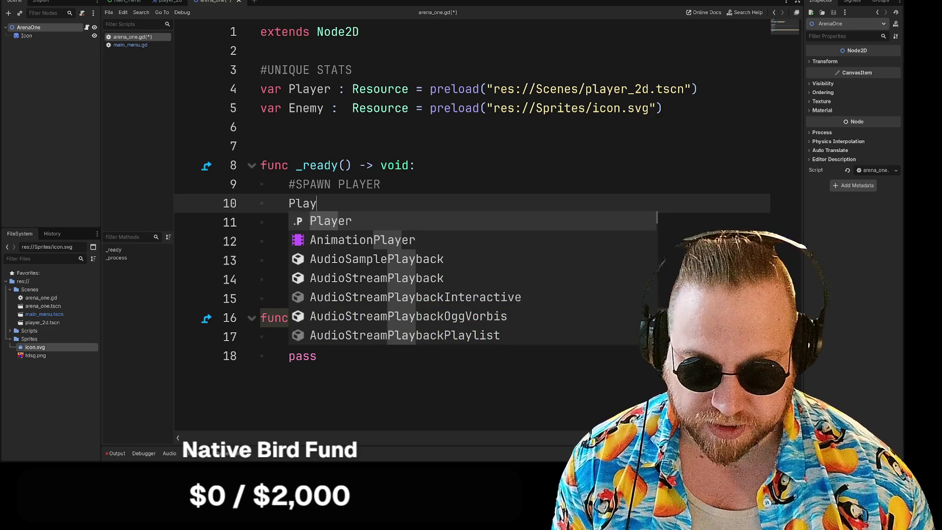
type("er.")
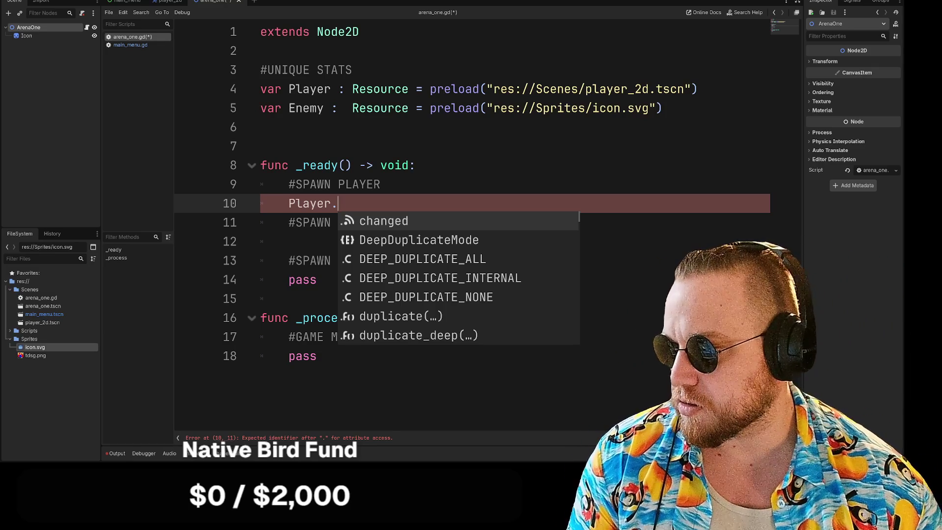
key("BackSpace")
key("BackSpace")
key("BackSpace")
type("var ")
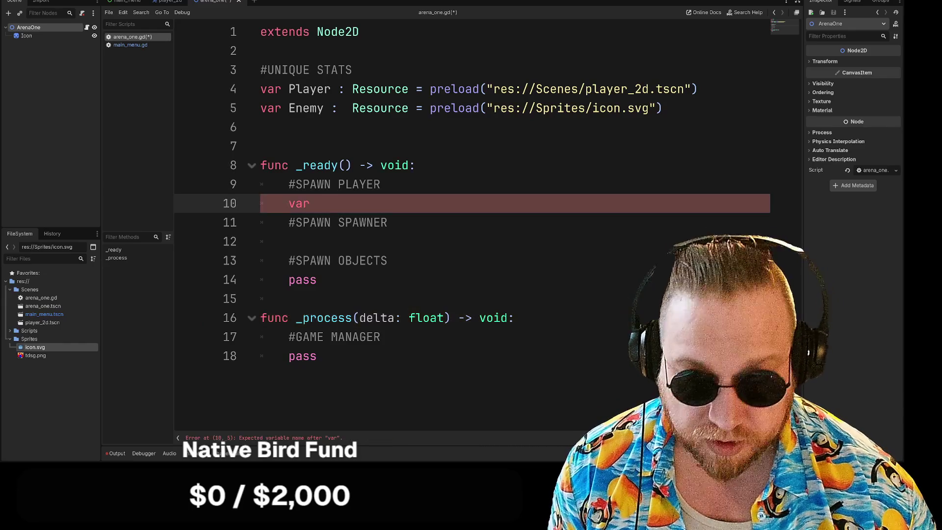
type("player ")
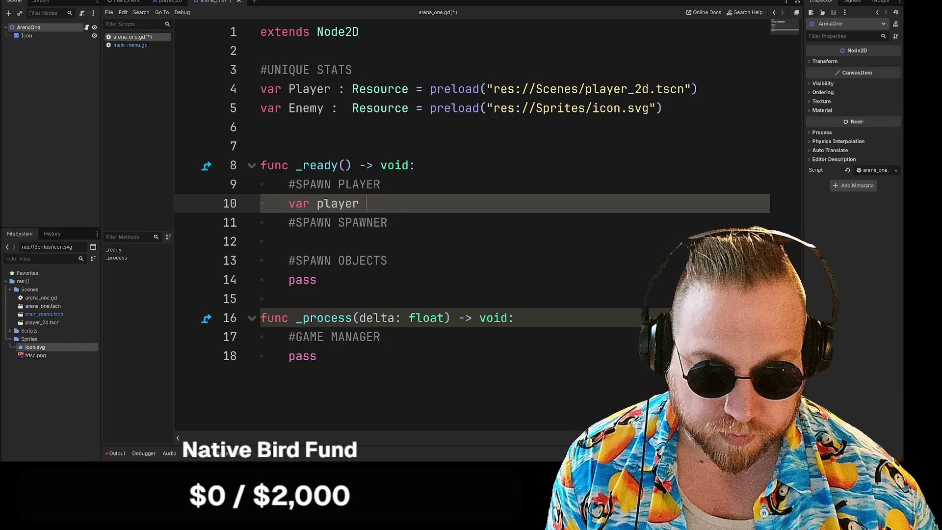
type("= Player")
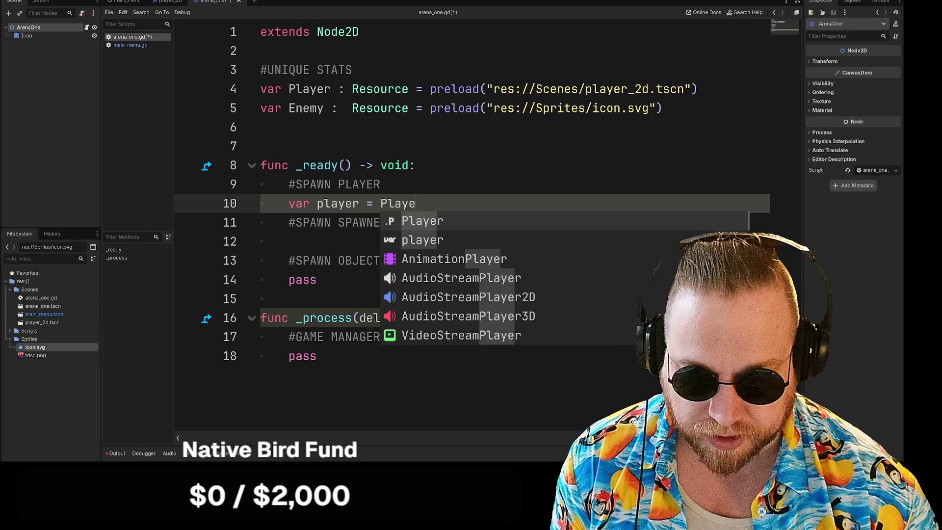
type(".")
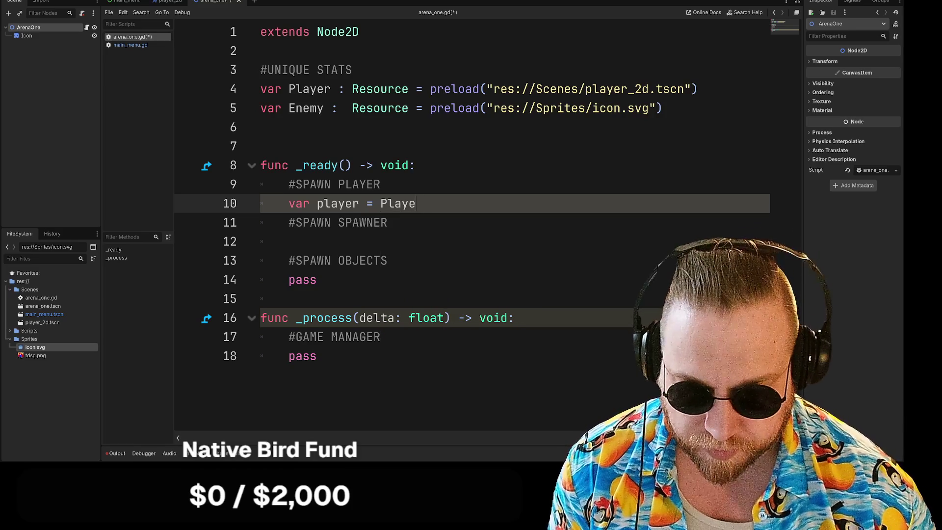
type("inst")
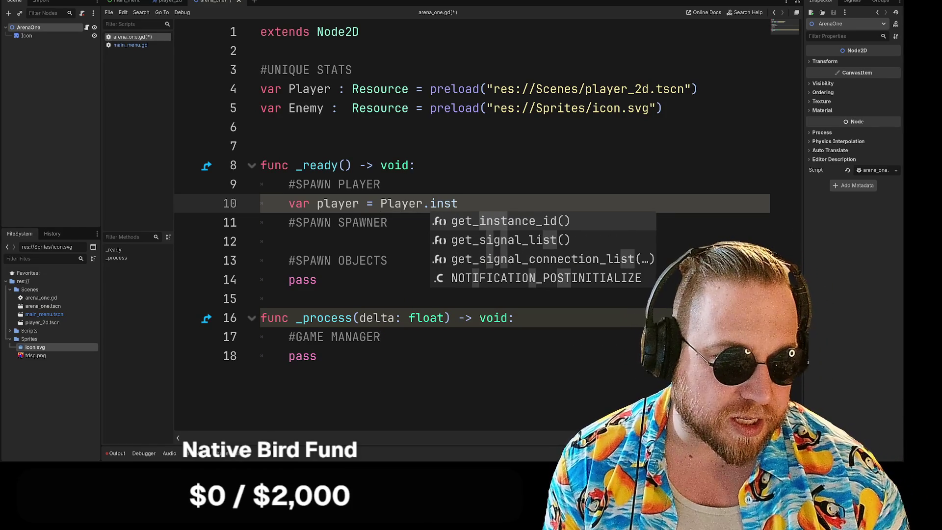
type("atiate")
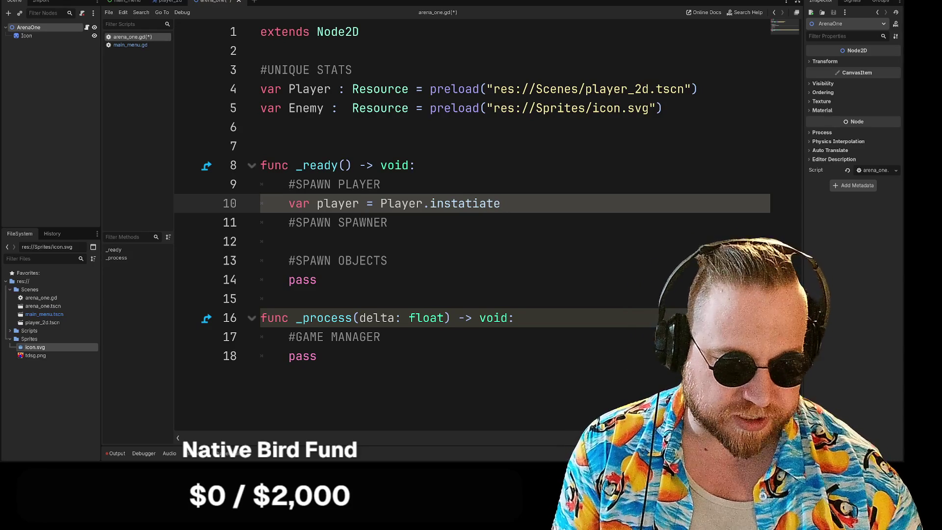
key("BackSpace")
key("BackSpace")
key("BackSpace")
key("BackSpace")
key("BackSpace")
key("BackSpace")
key("BackSpace")
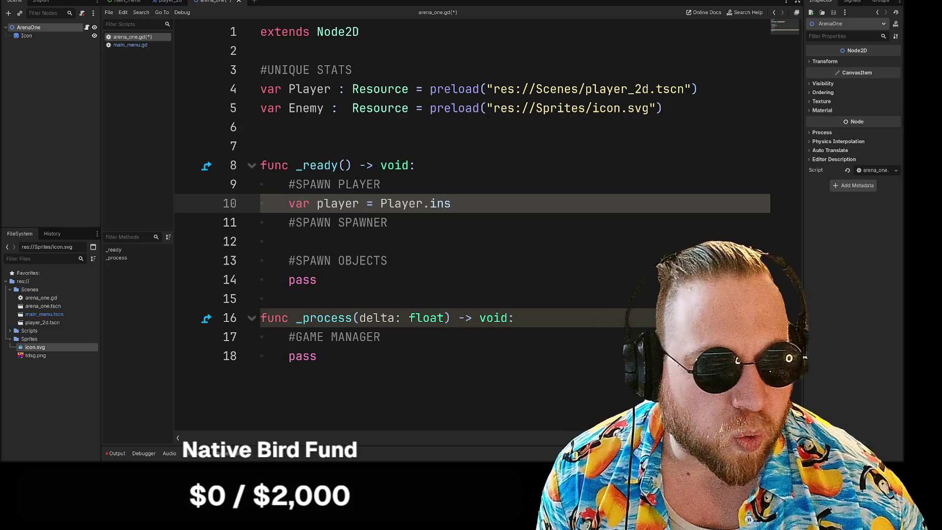
type("t")
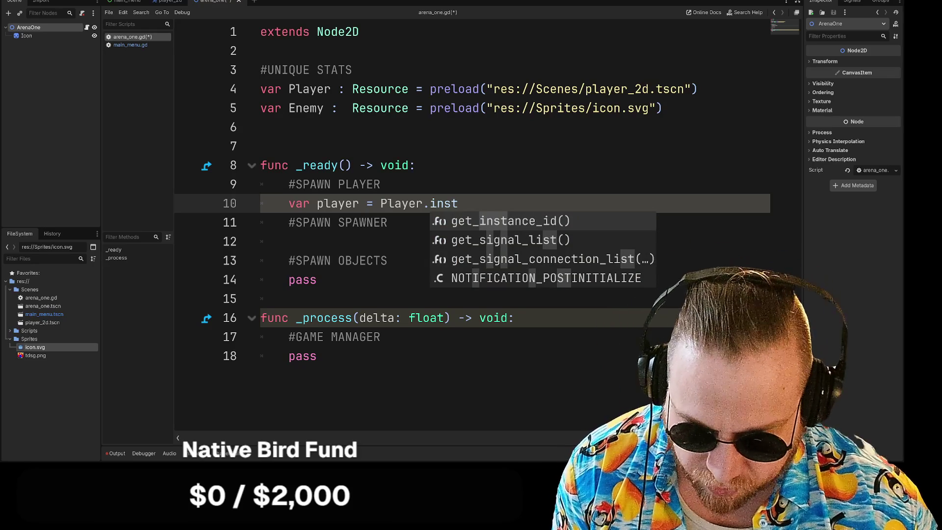
type("an")
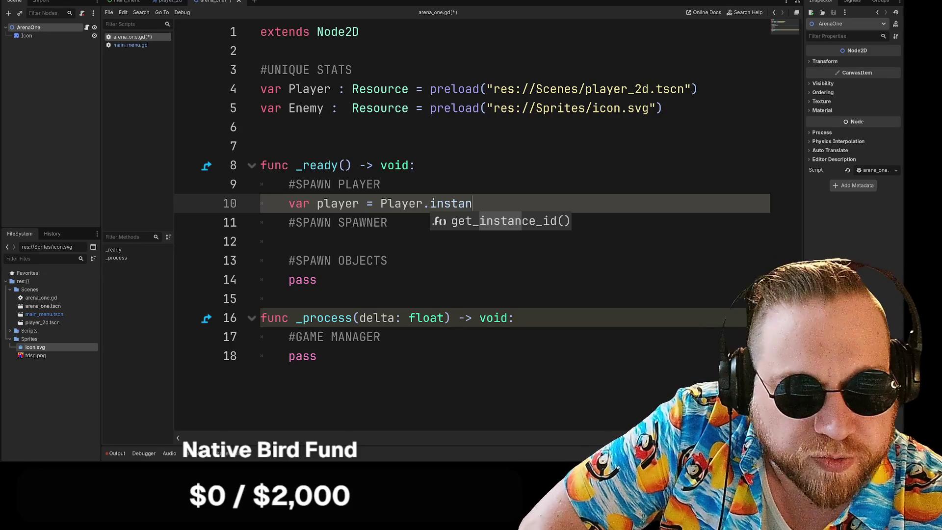
key("BackSpace")
key("BackSpace")
key("BackSpace")
key("BackSpace")
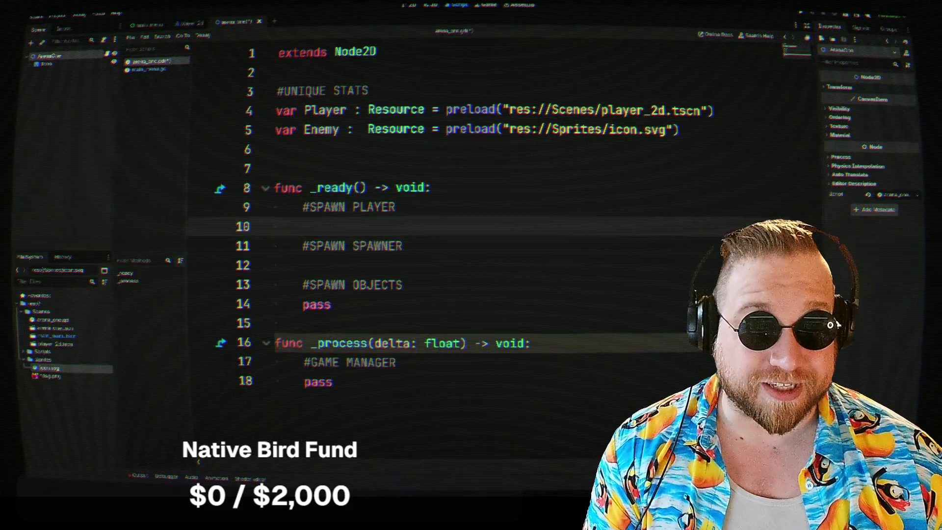
Step: Place the cursor on empty line 7, then open the Editor menu in the top bar
left_click(275, 168)
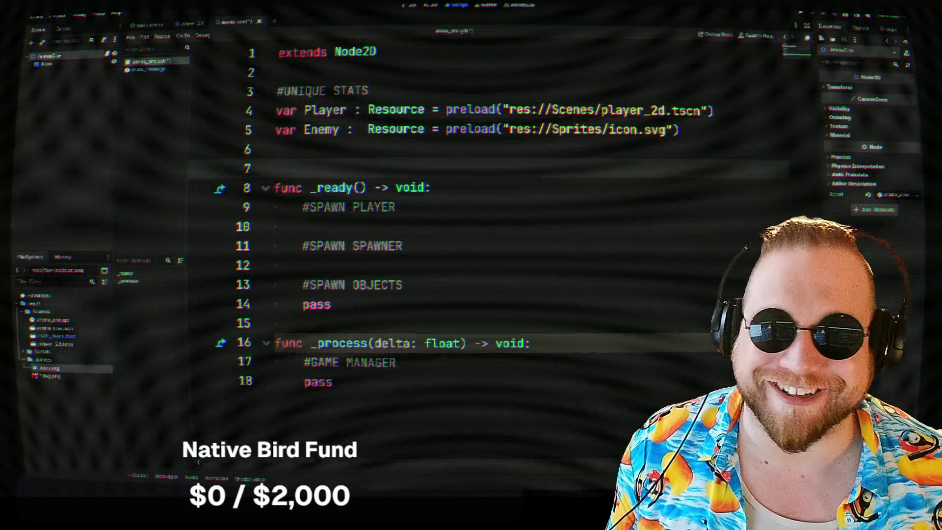
left_click(78, 16)
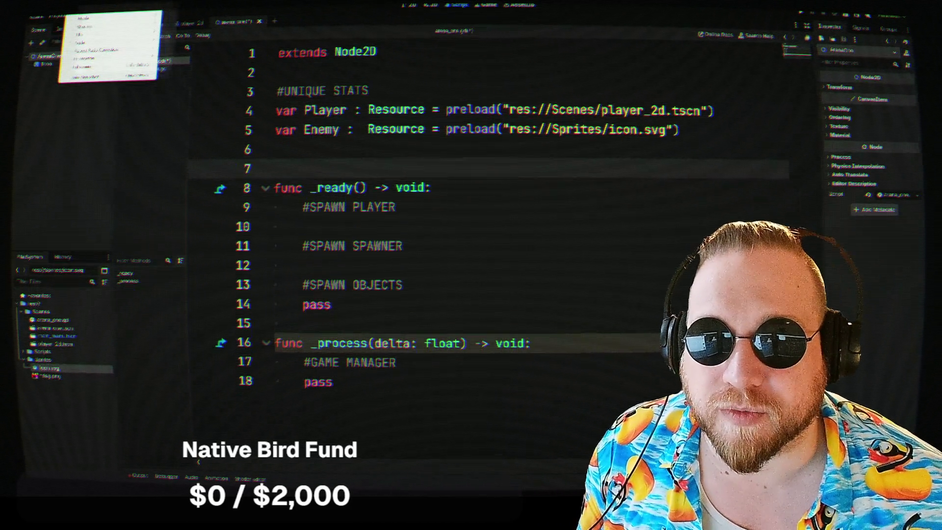
Step: Open the shader settings window with its column of adjustment sliders
mouse_move(71, 8)
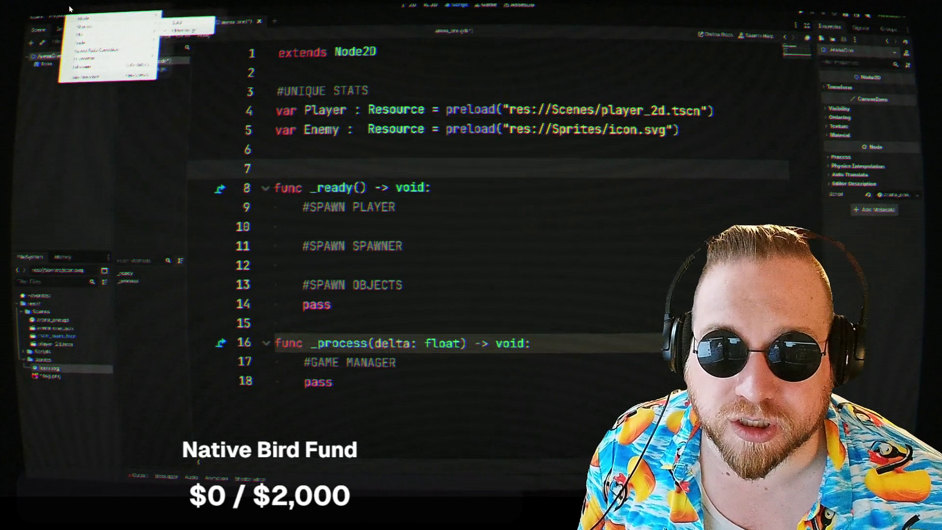
mouse_move(70, 33)
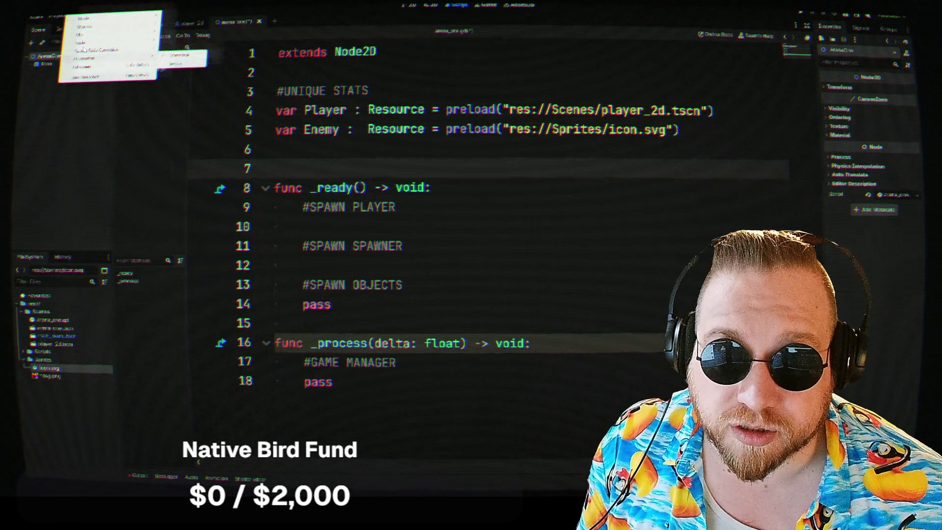
mouse_move(99, 16)
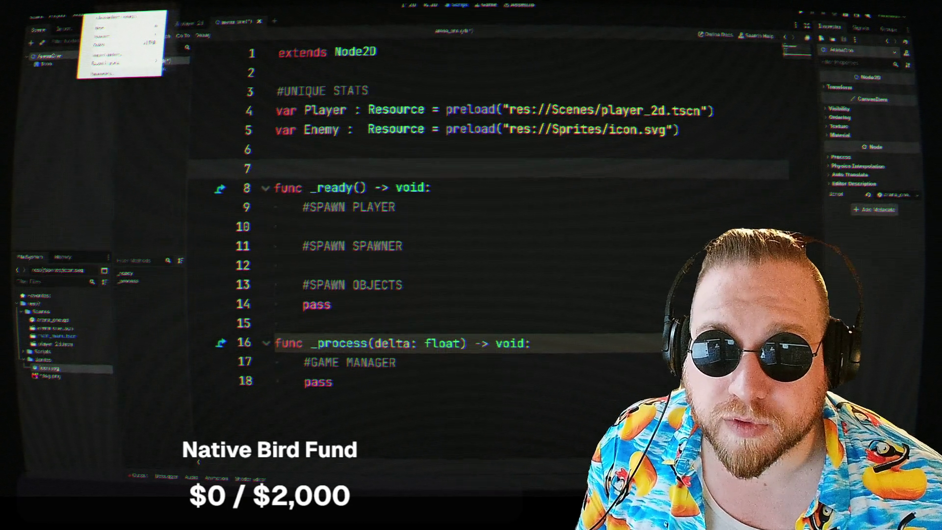
left_click(87, 65)
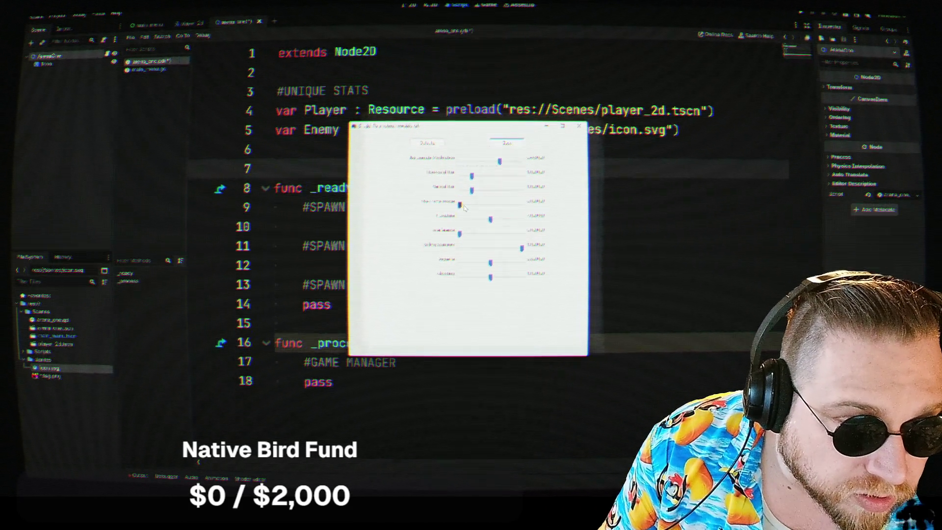
Step: Lower the fifth slider's value slightly, then close the settings window
mouse_move(491, 219)
left_mouse_down()
mouse_move(465, 226)
mouse_move(538, 230)
mouse_move(463, 233)
left_mouse_up()
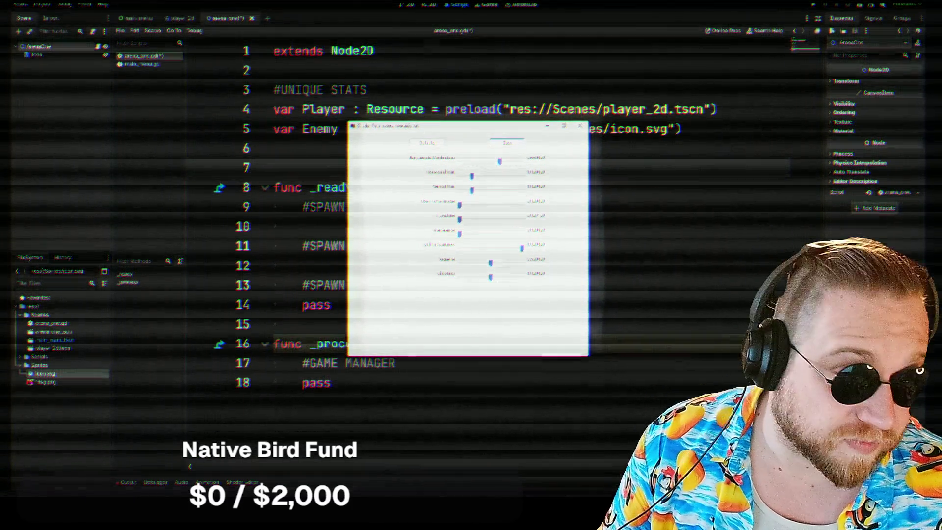
left_click(508, 146)
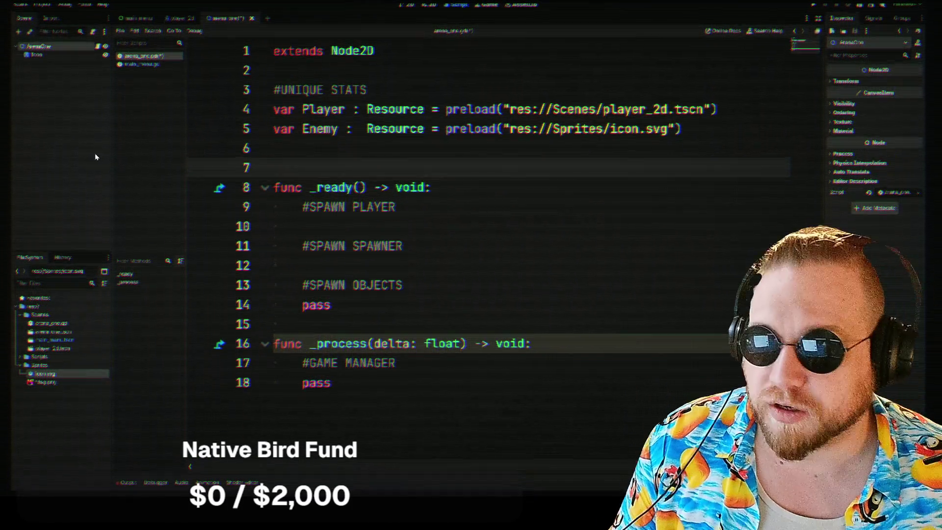